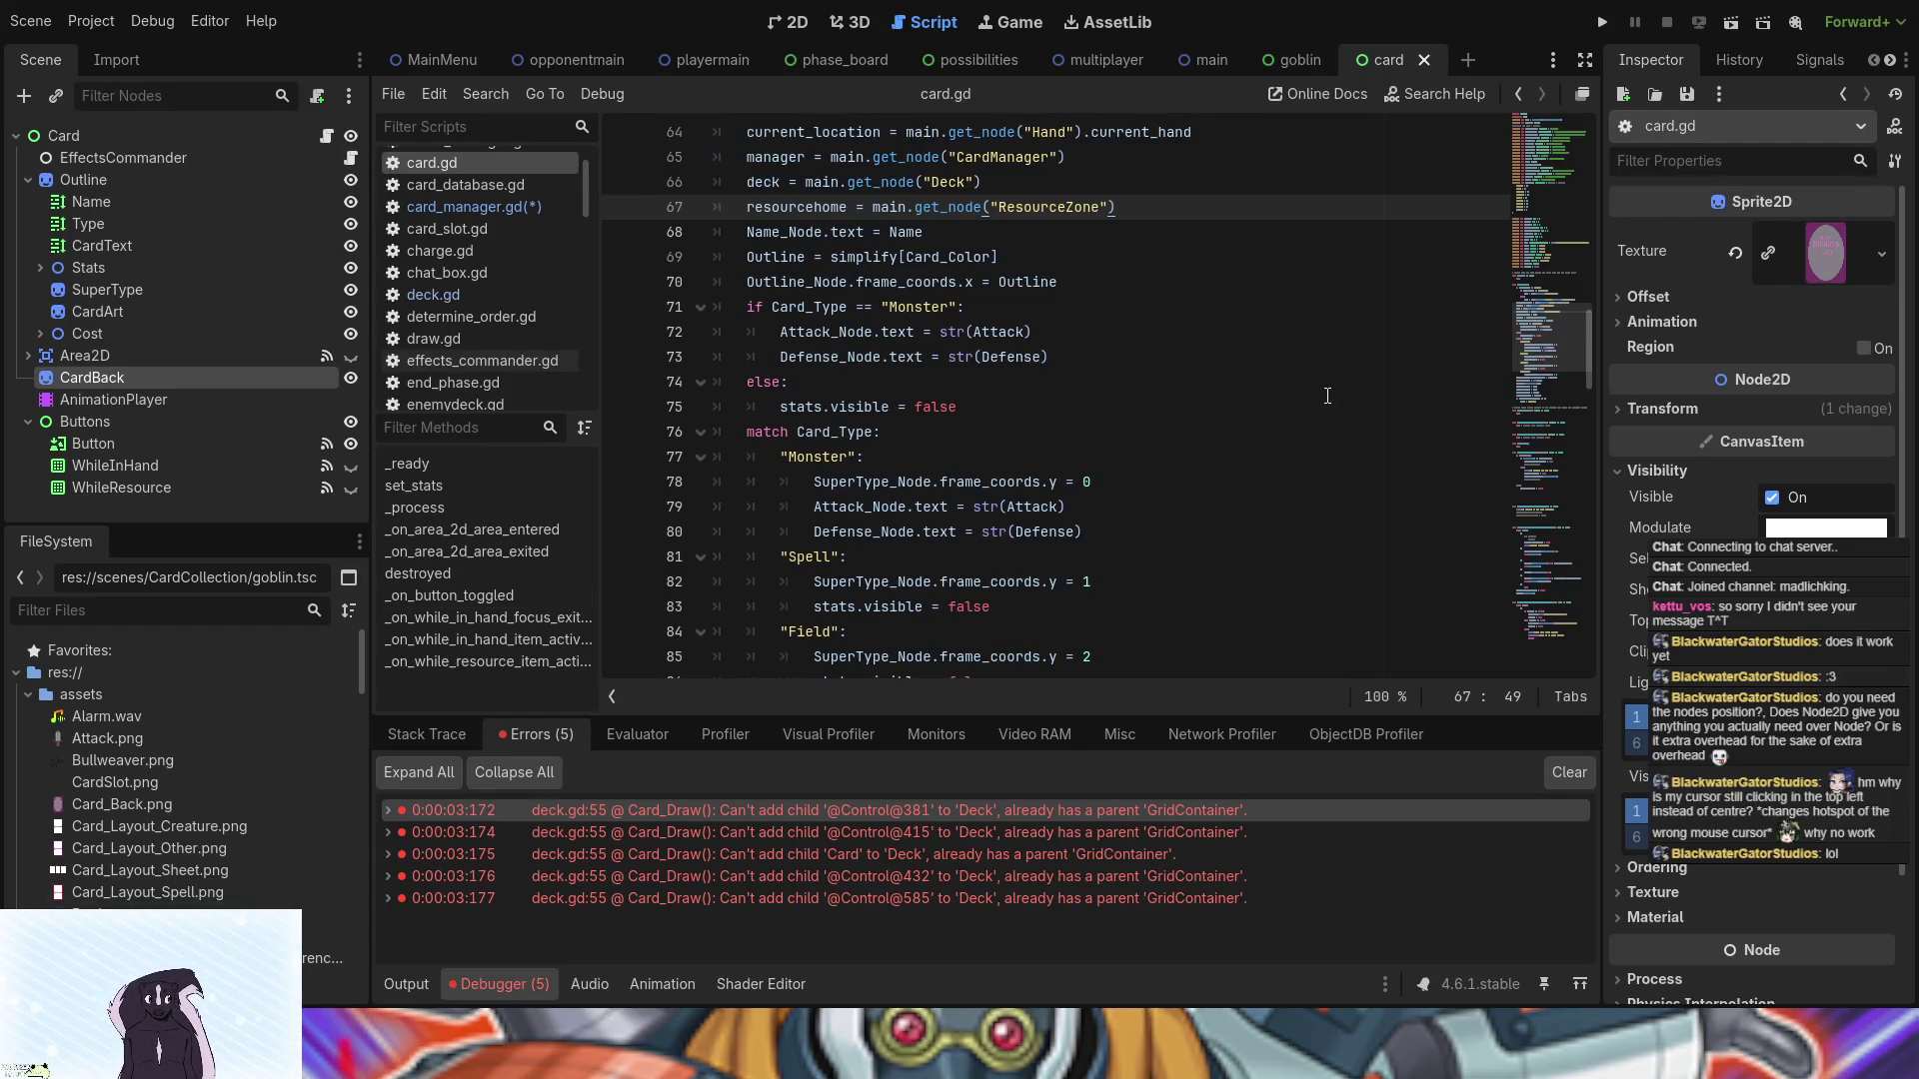
{"action": "scroll", "coordinate": [1328, 395], "scroll_direction": "up", "scroll_amount": 3}
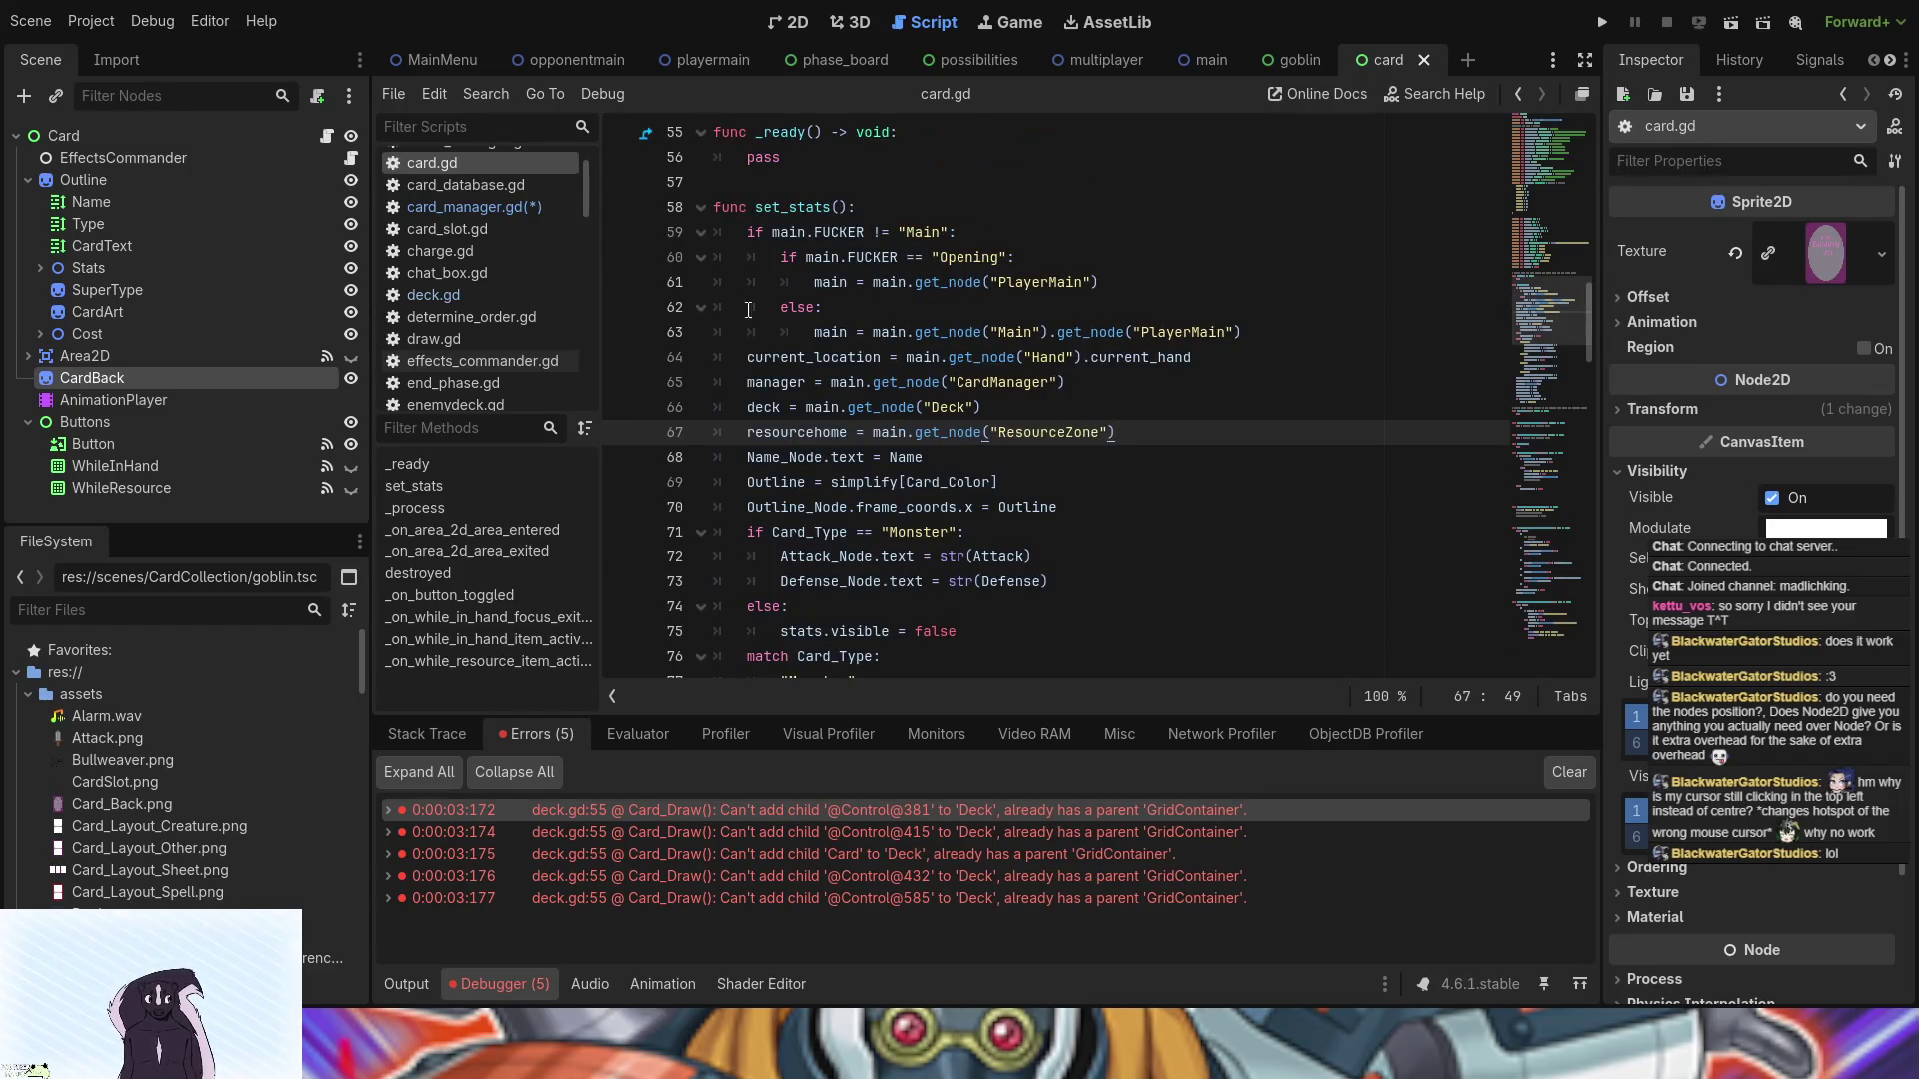
{"action": "scroll", "coordinate": [760, 330], "scroll_direction": "up", "scroll_amount": 1}
{"action": "scroll", "coordinate": [817, 457], "scroll_direction": "down", "scroll_amount": 2}
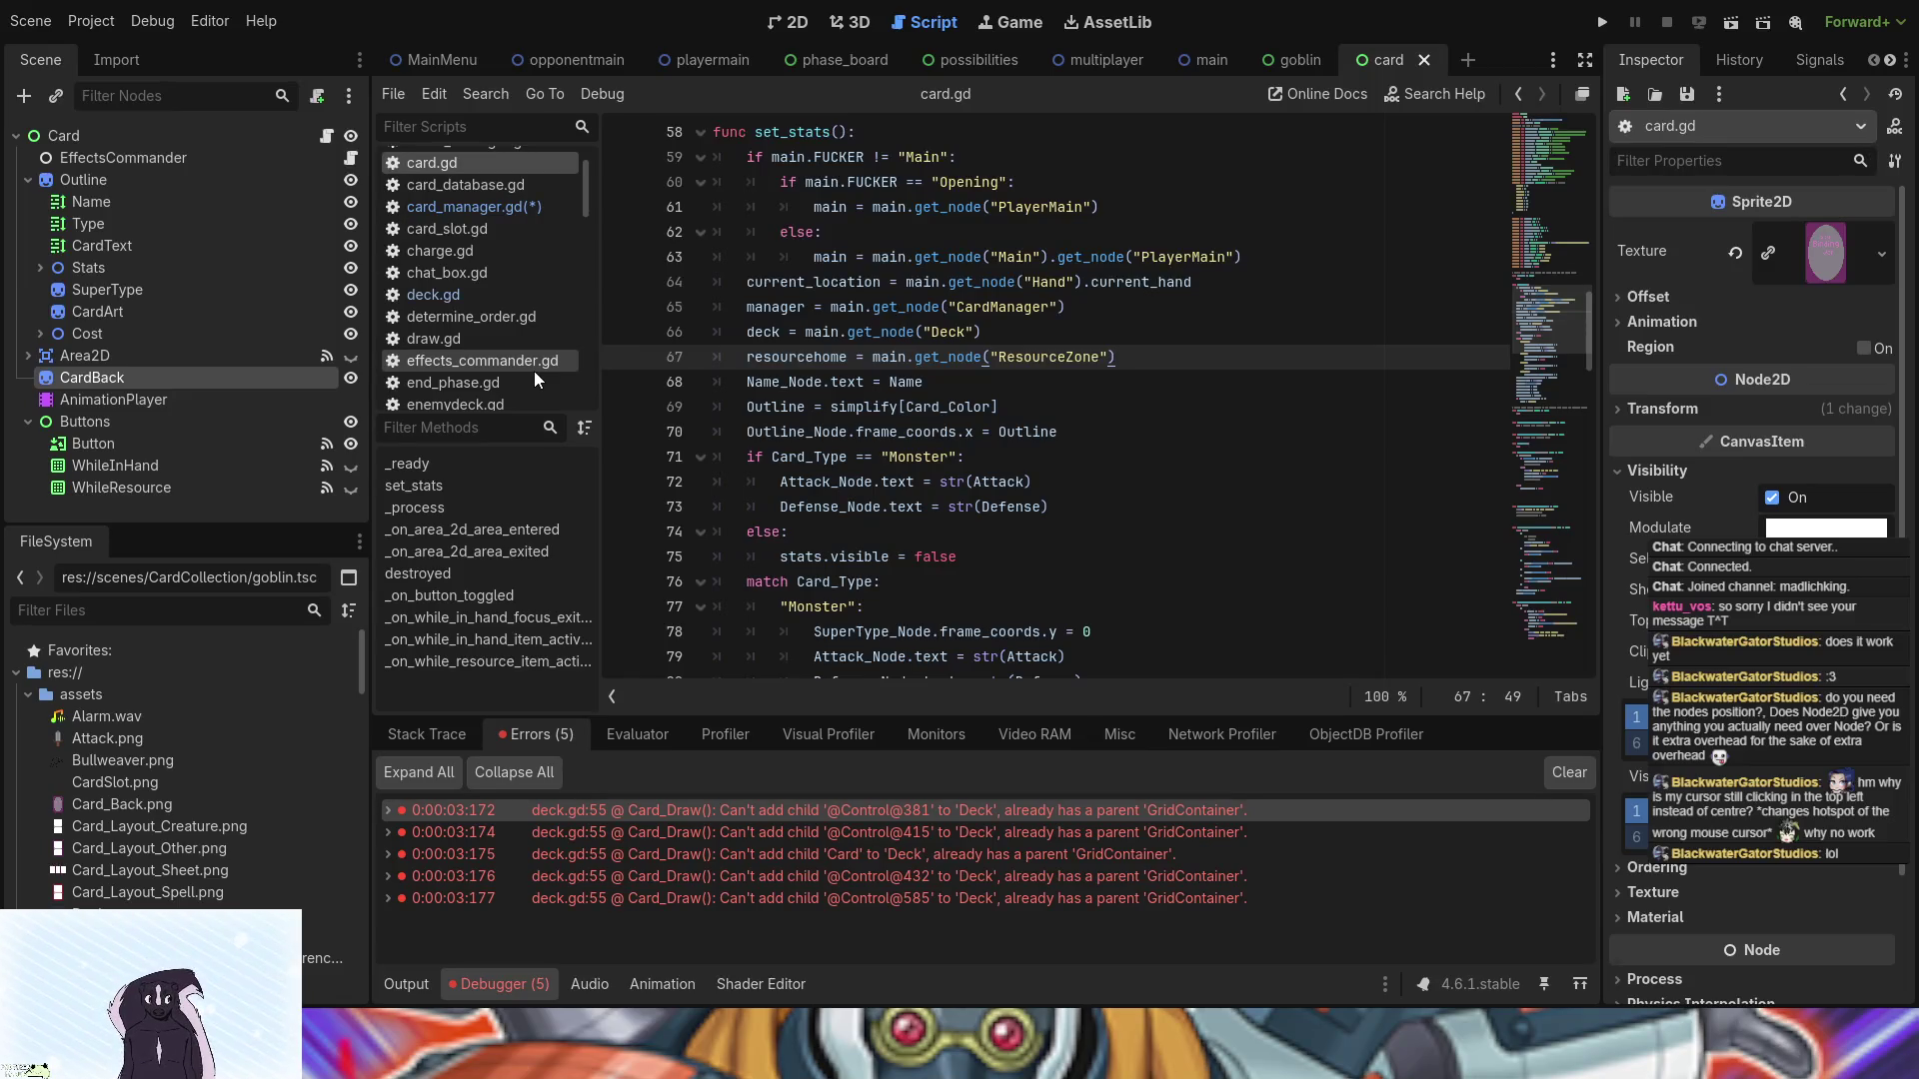
{"action": "left_click", "coordinate": [477, 212]}
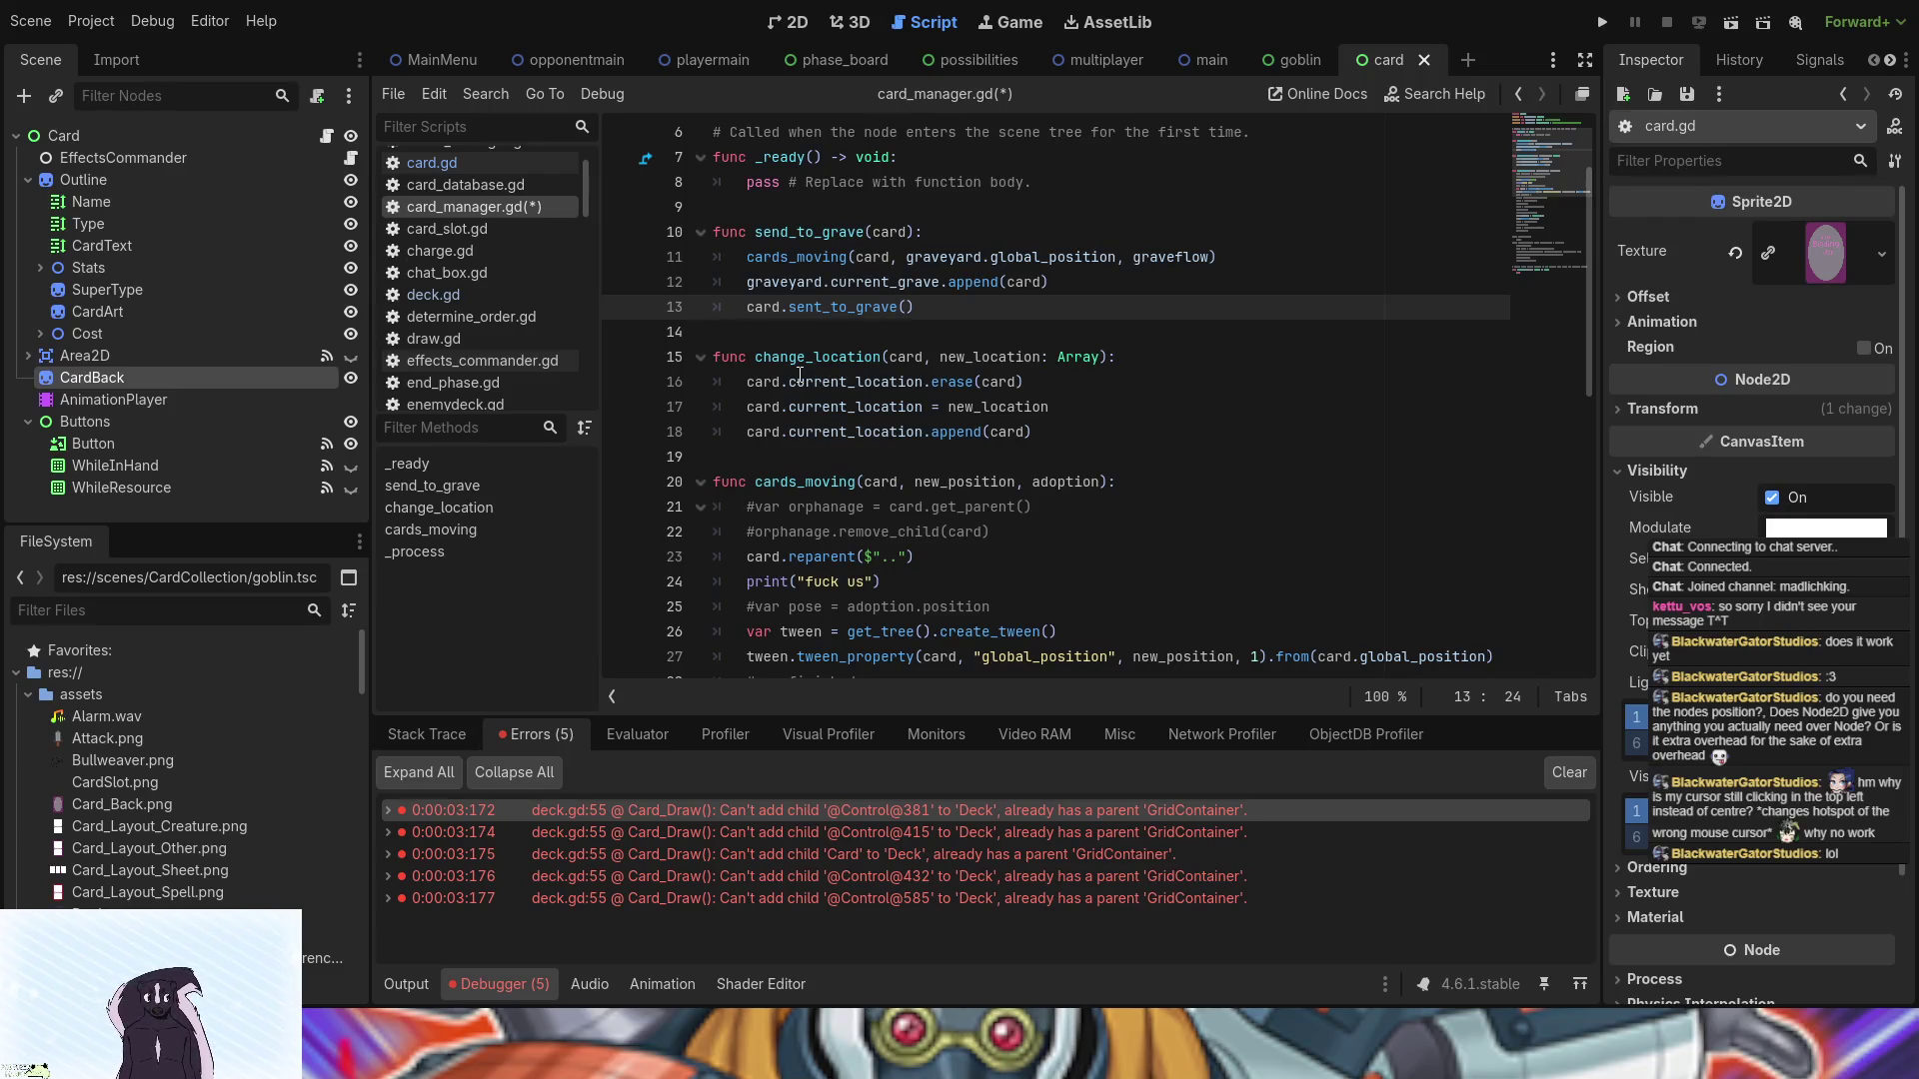
{"action": "left_click", "coordinate": [448, 165]}
{"action": "scroll", "coordinate": [1046, 487], "scroll_direction": "down", "scroll_amount": 5}
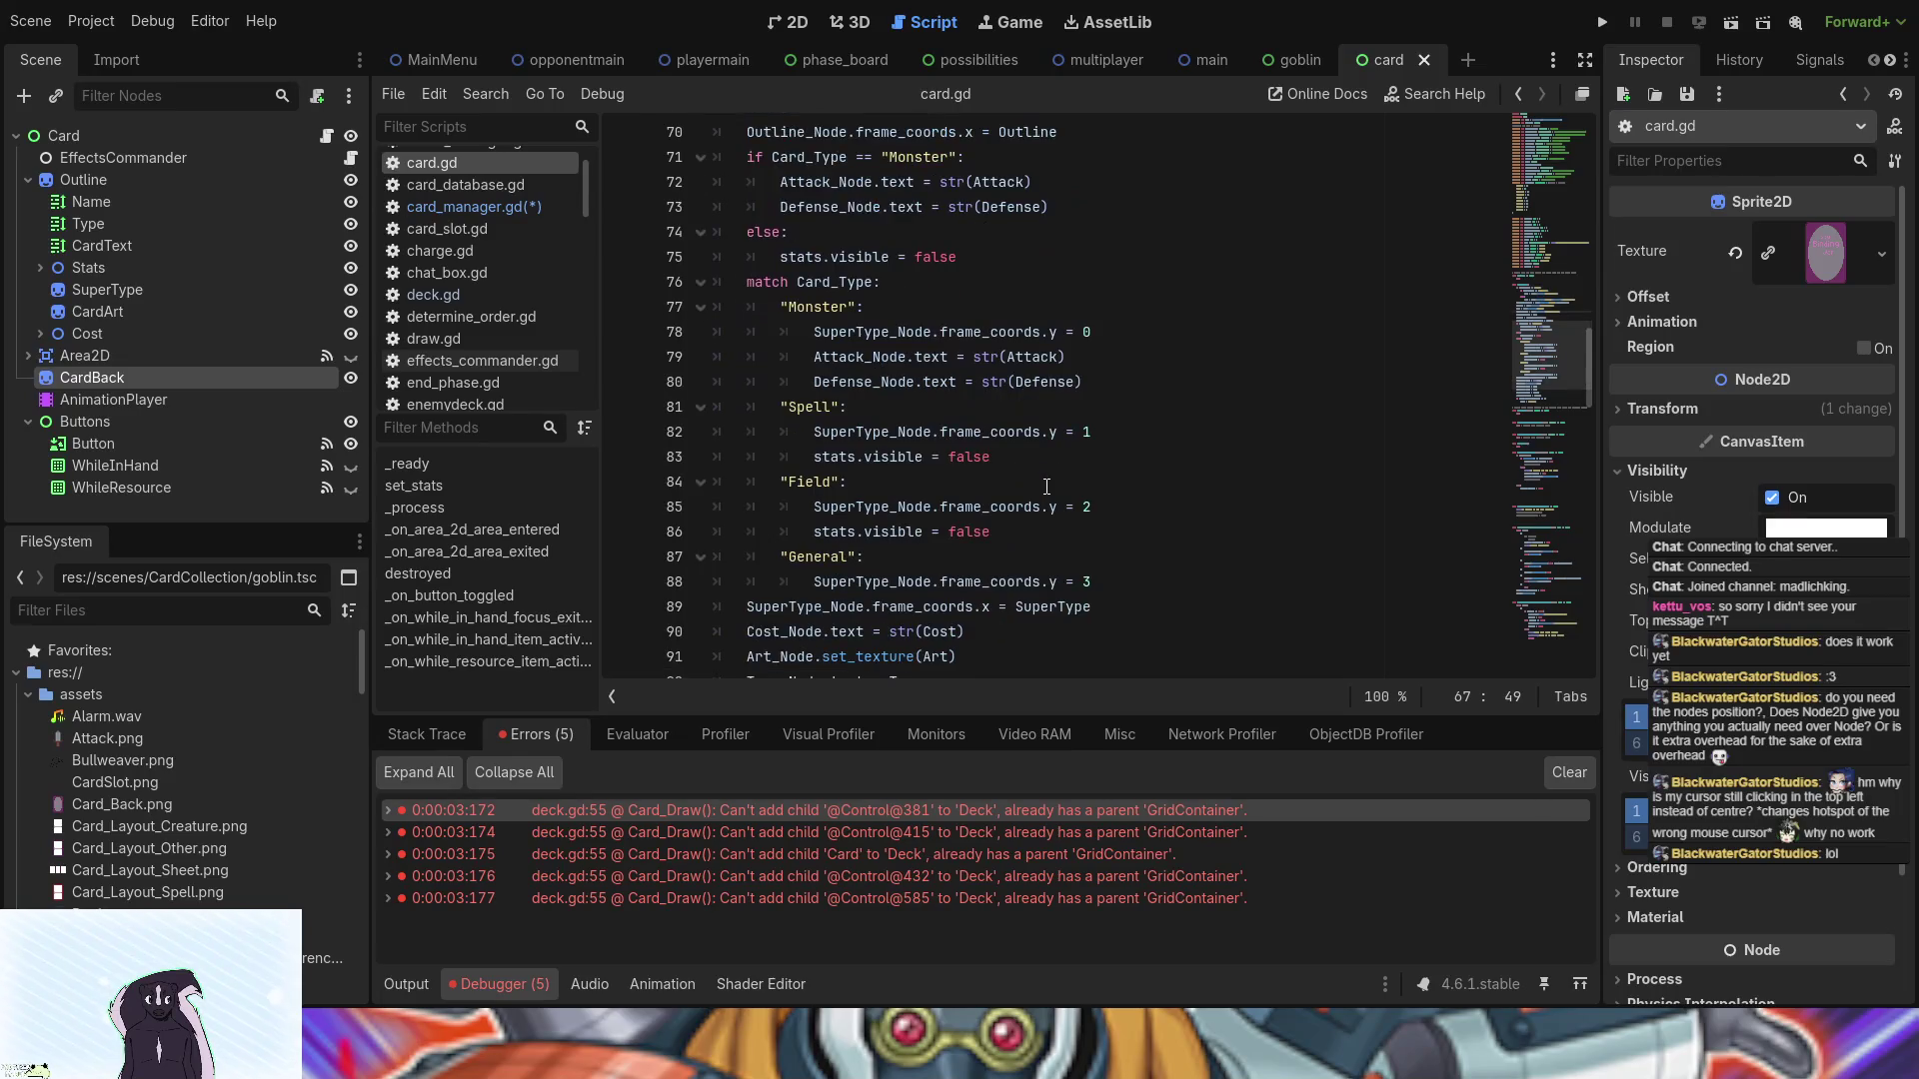
{"action": "scroll", "coordinate": [1047, 487], "scroll_direction": "down", "scroll_amount": 15}
{"action": "scroll", "coordinate": [1047, 487], "scroll_direction": "up", "scroll_amount": 20}
{"action": "scroll", "coordinate": [1046, 487], "scroll_direction": "up", "scroll_amount": 2}
{"action": "scroll", "coordinate": [1046, 487], "scroll_direction": "up", "scroll_amount": 4}
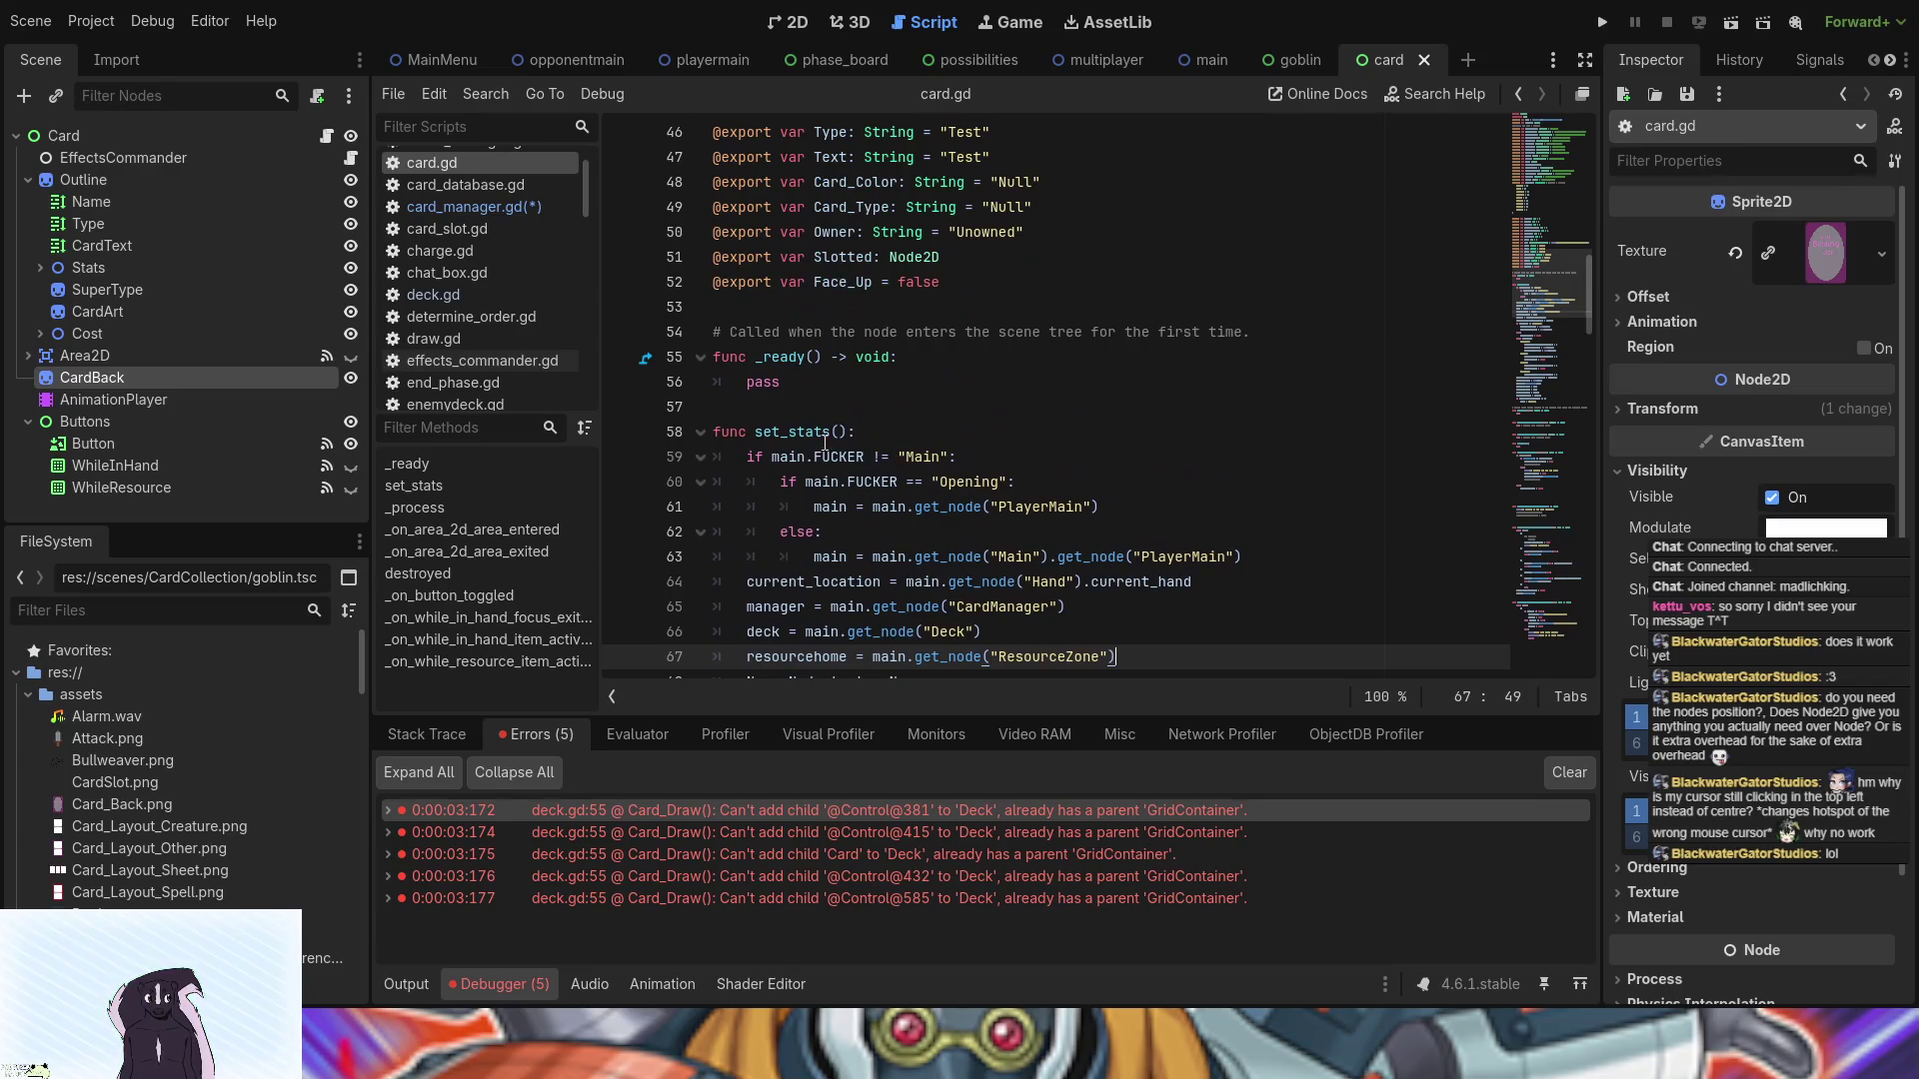
{"action": "scroll", "coordinate": [832, 447], "scroll_direction": "down", "scroll_amount": 18}
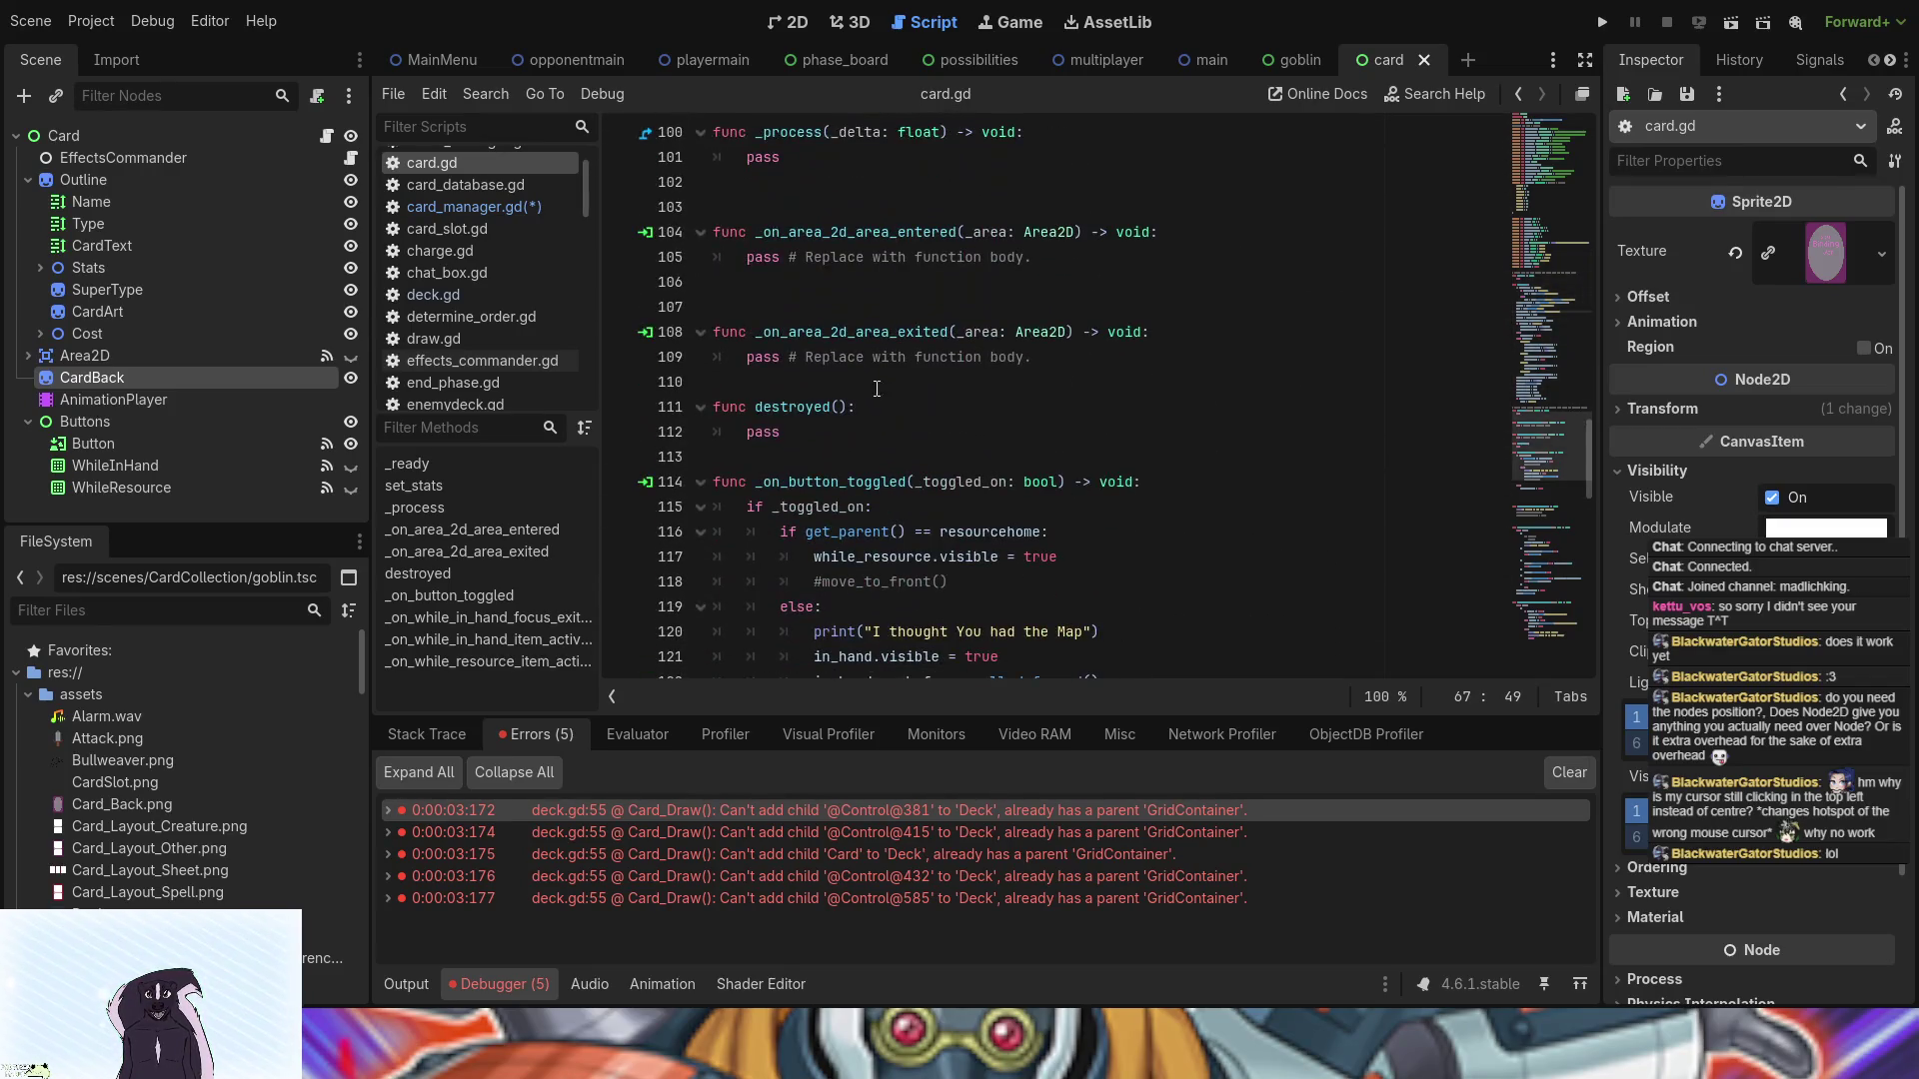
{"action": "scroll", "coordinate": [801, 473], "scroll_direction": "down", "scroll_amount": 1}
{"action": "left_click", "coordinate": [817, 308]}
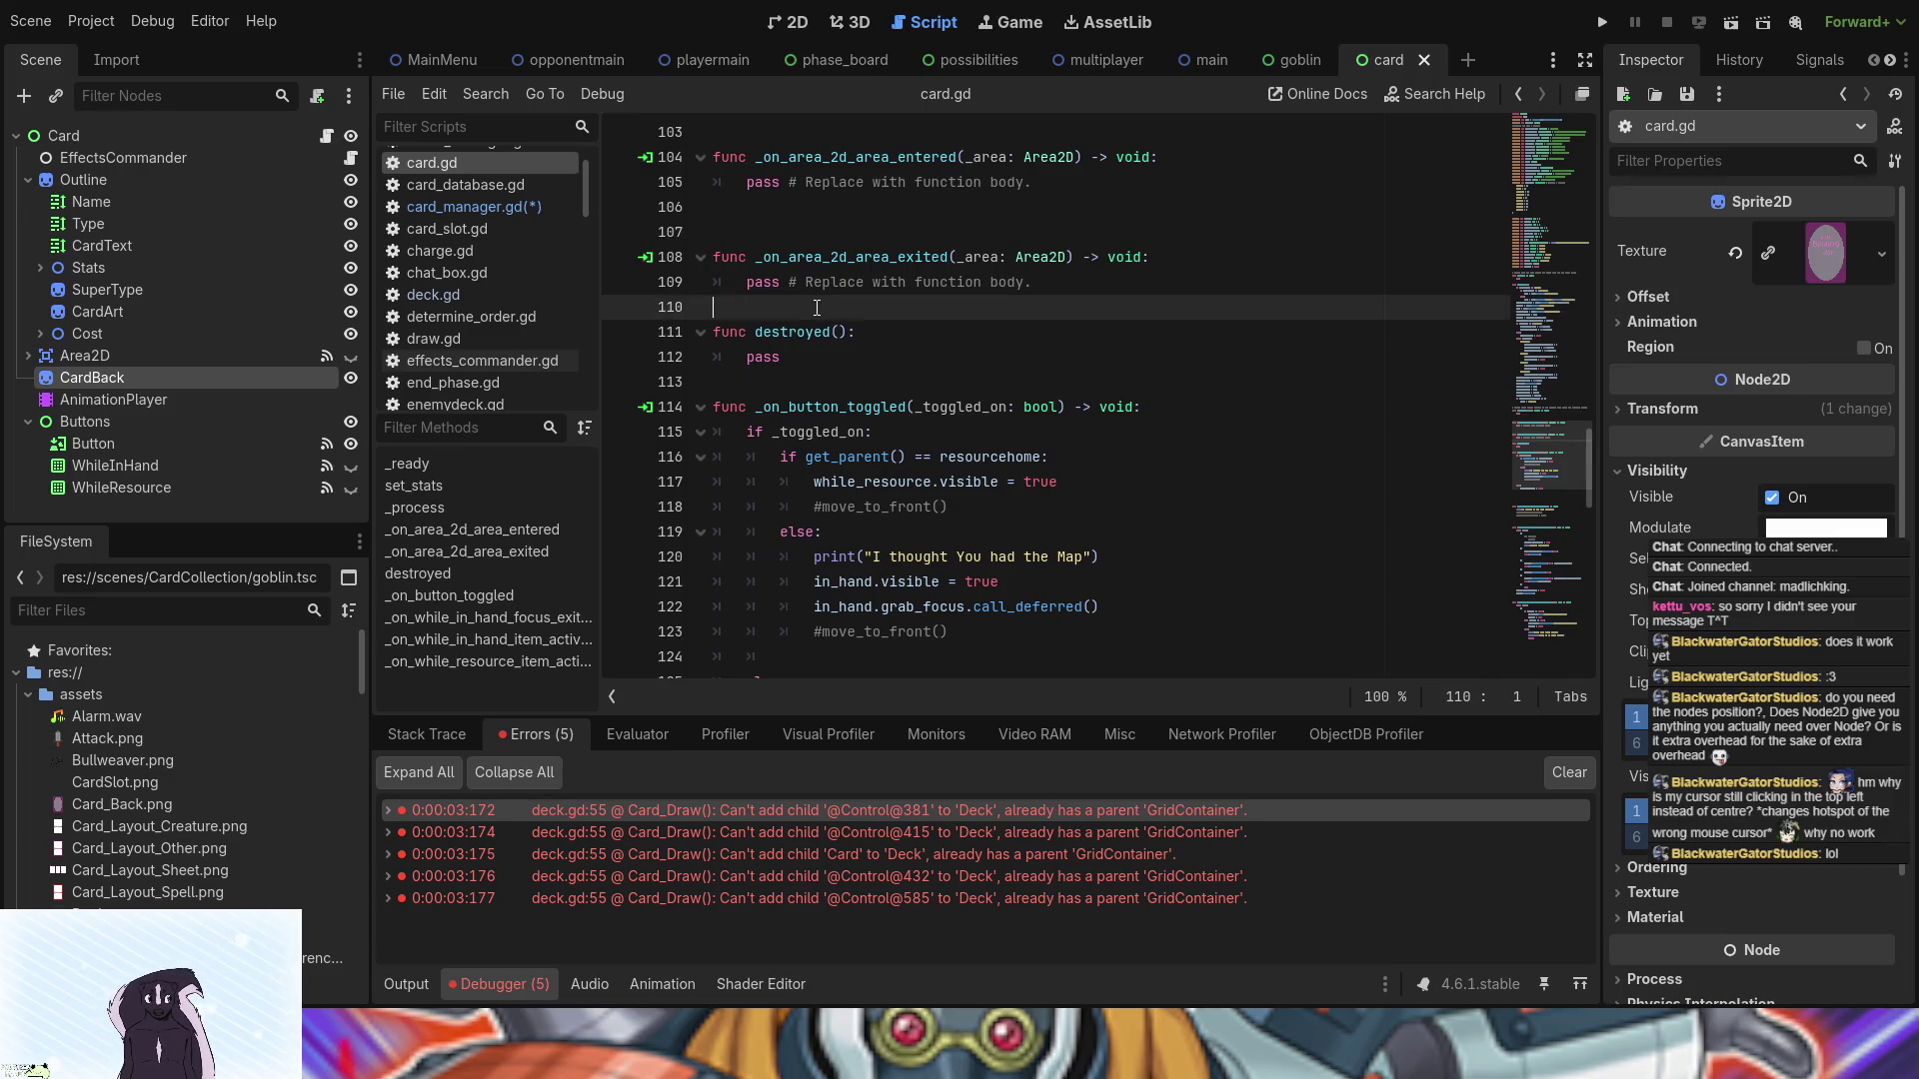
- Insert a func sent_to_grave() header above destroyed() and start its indented body
{"action": "key", "text": "Return"}
{"action": "key", "text": "Return"}
{"action": "key", "text": "Up"}
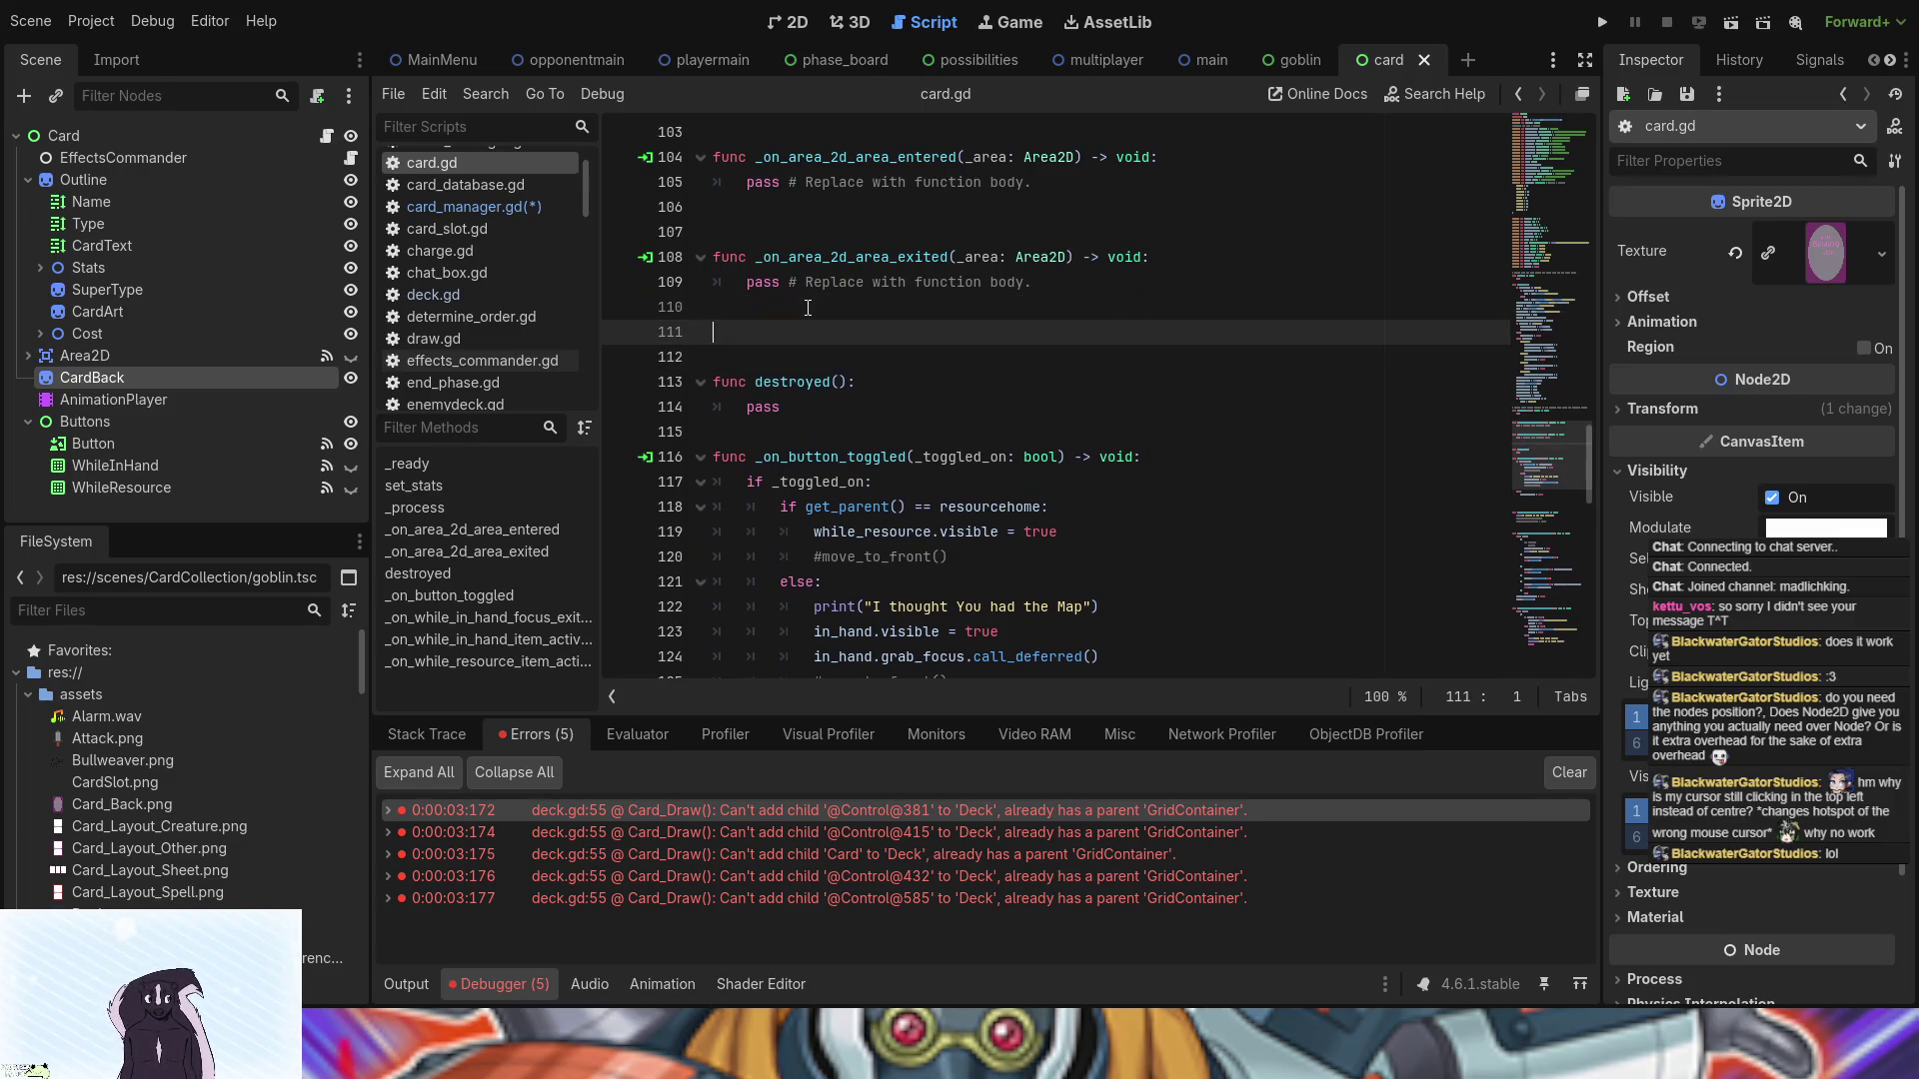
{"action": "type", "text": "func "}
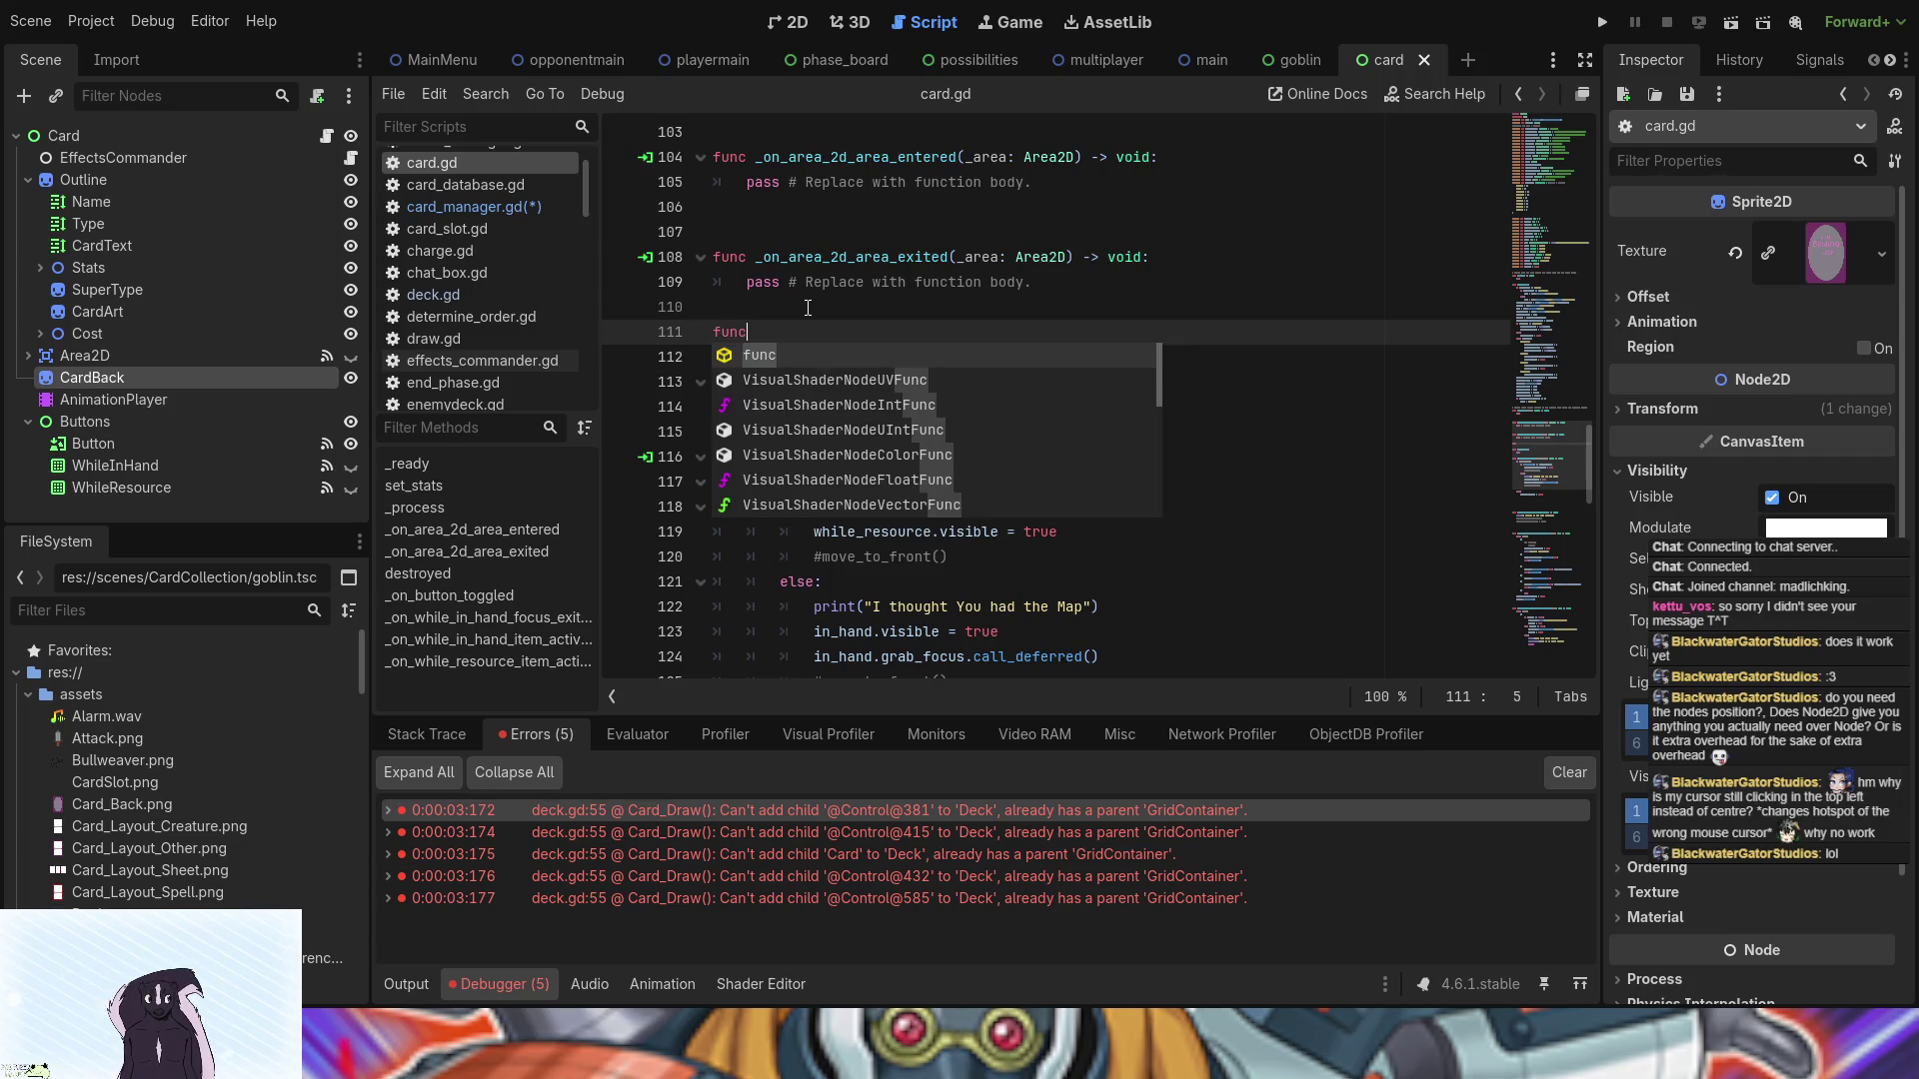
{"action": "type", "text": "se"}
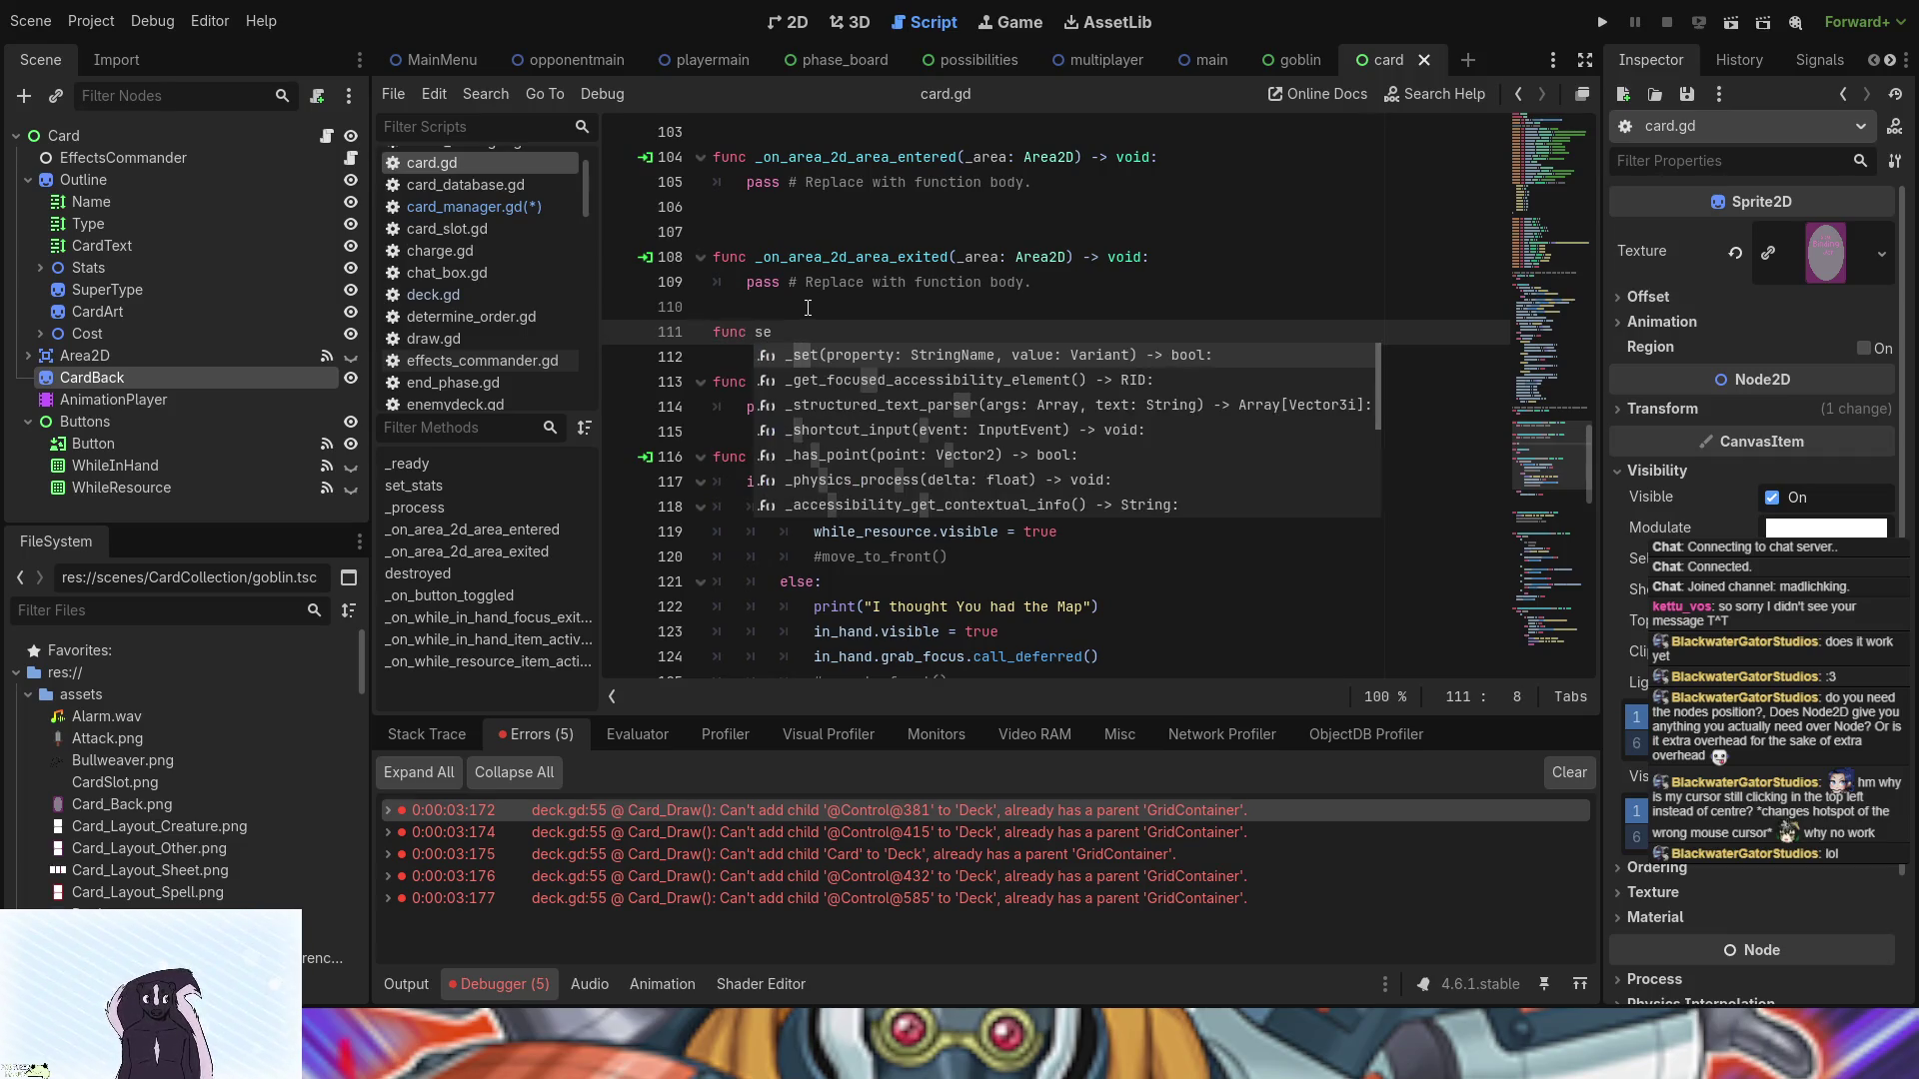
{"action": "type", "text": "nt"}
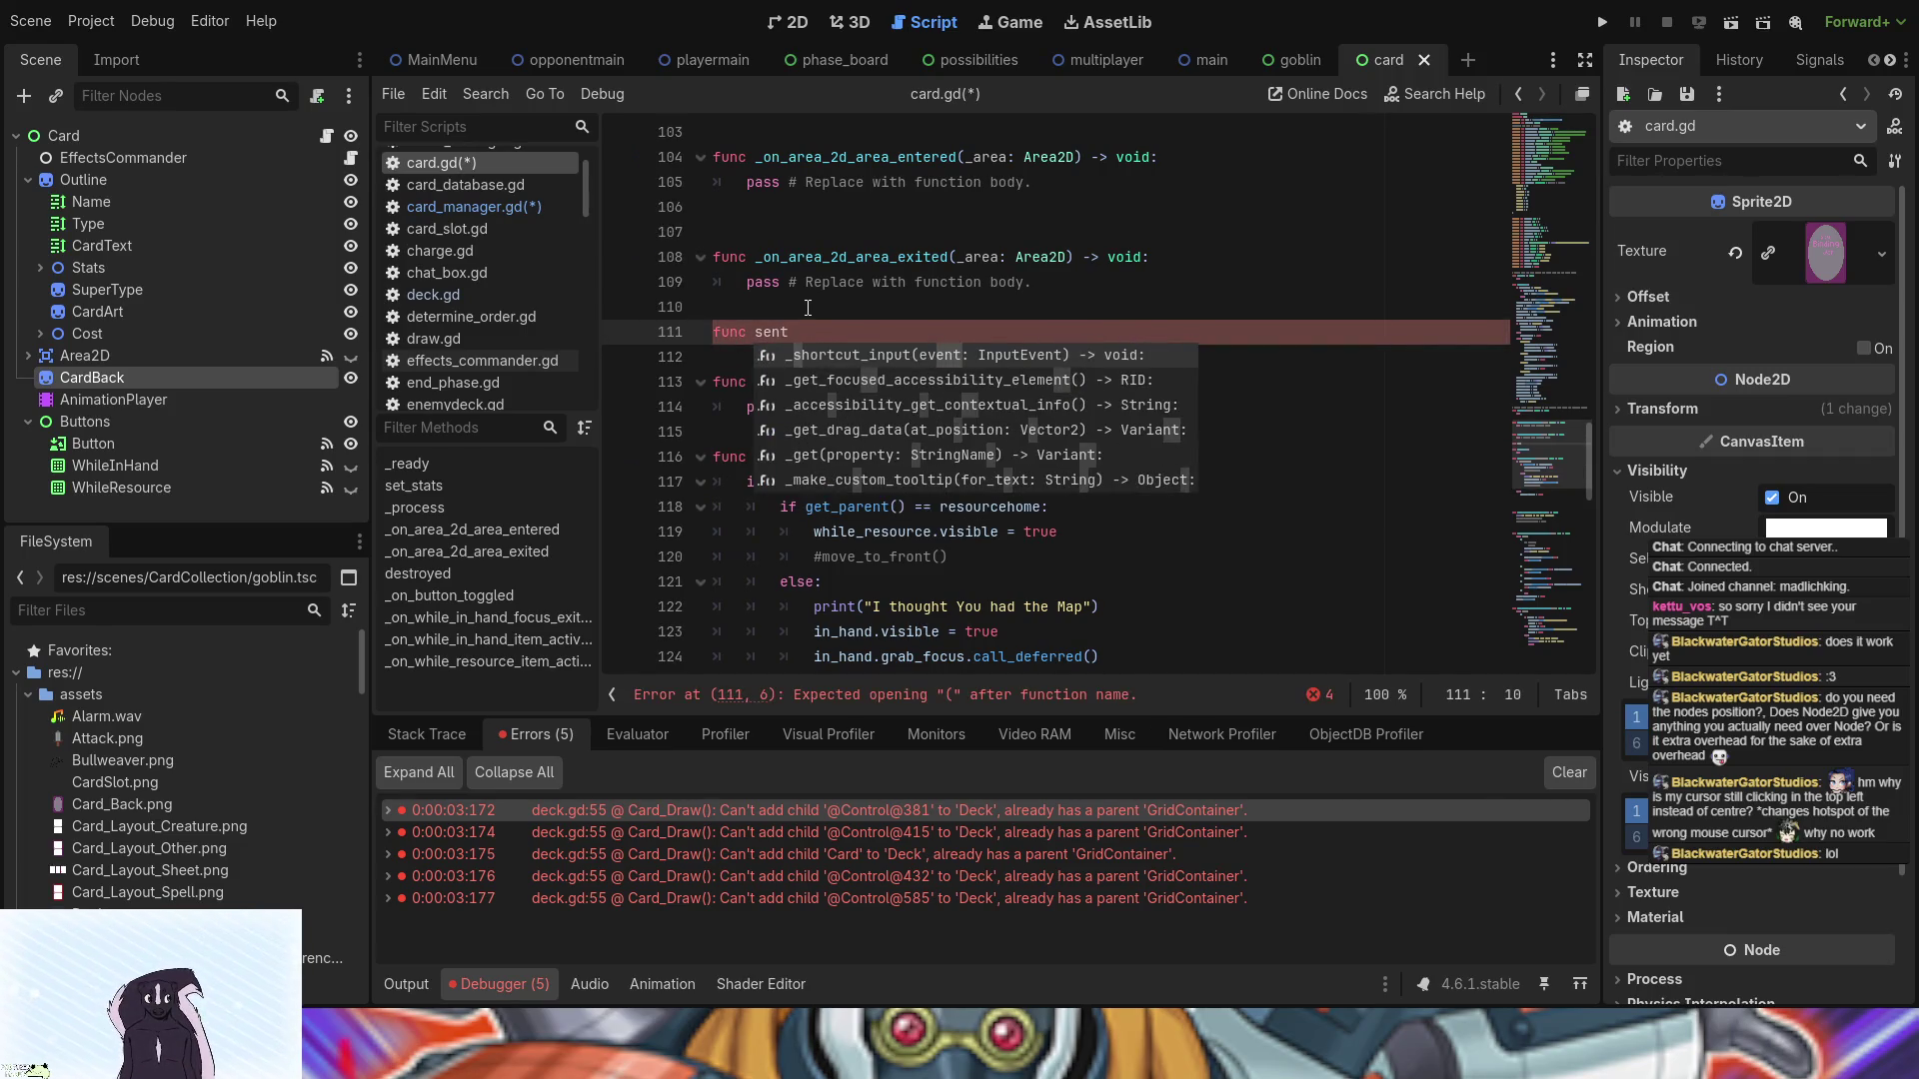
{"action": "type", "text": "_to_grave("}
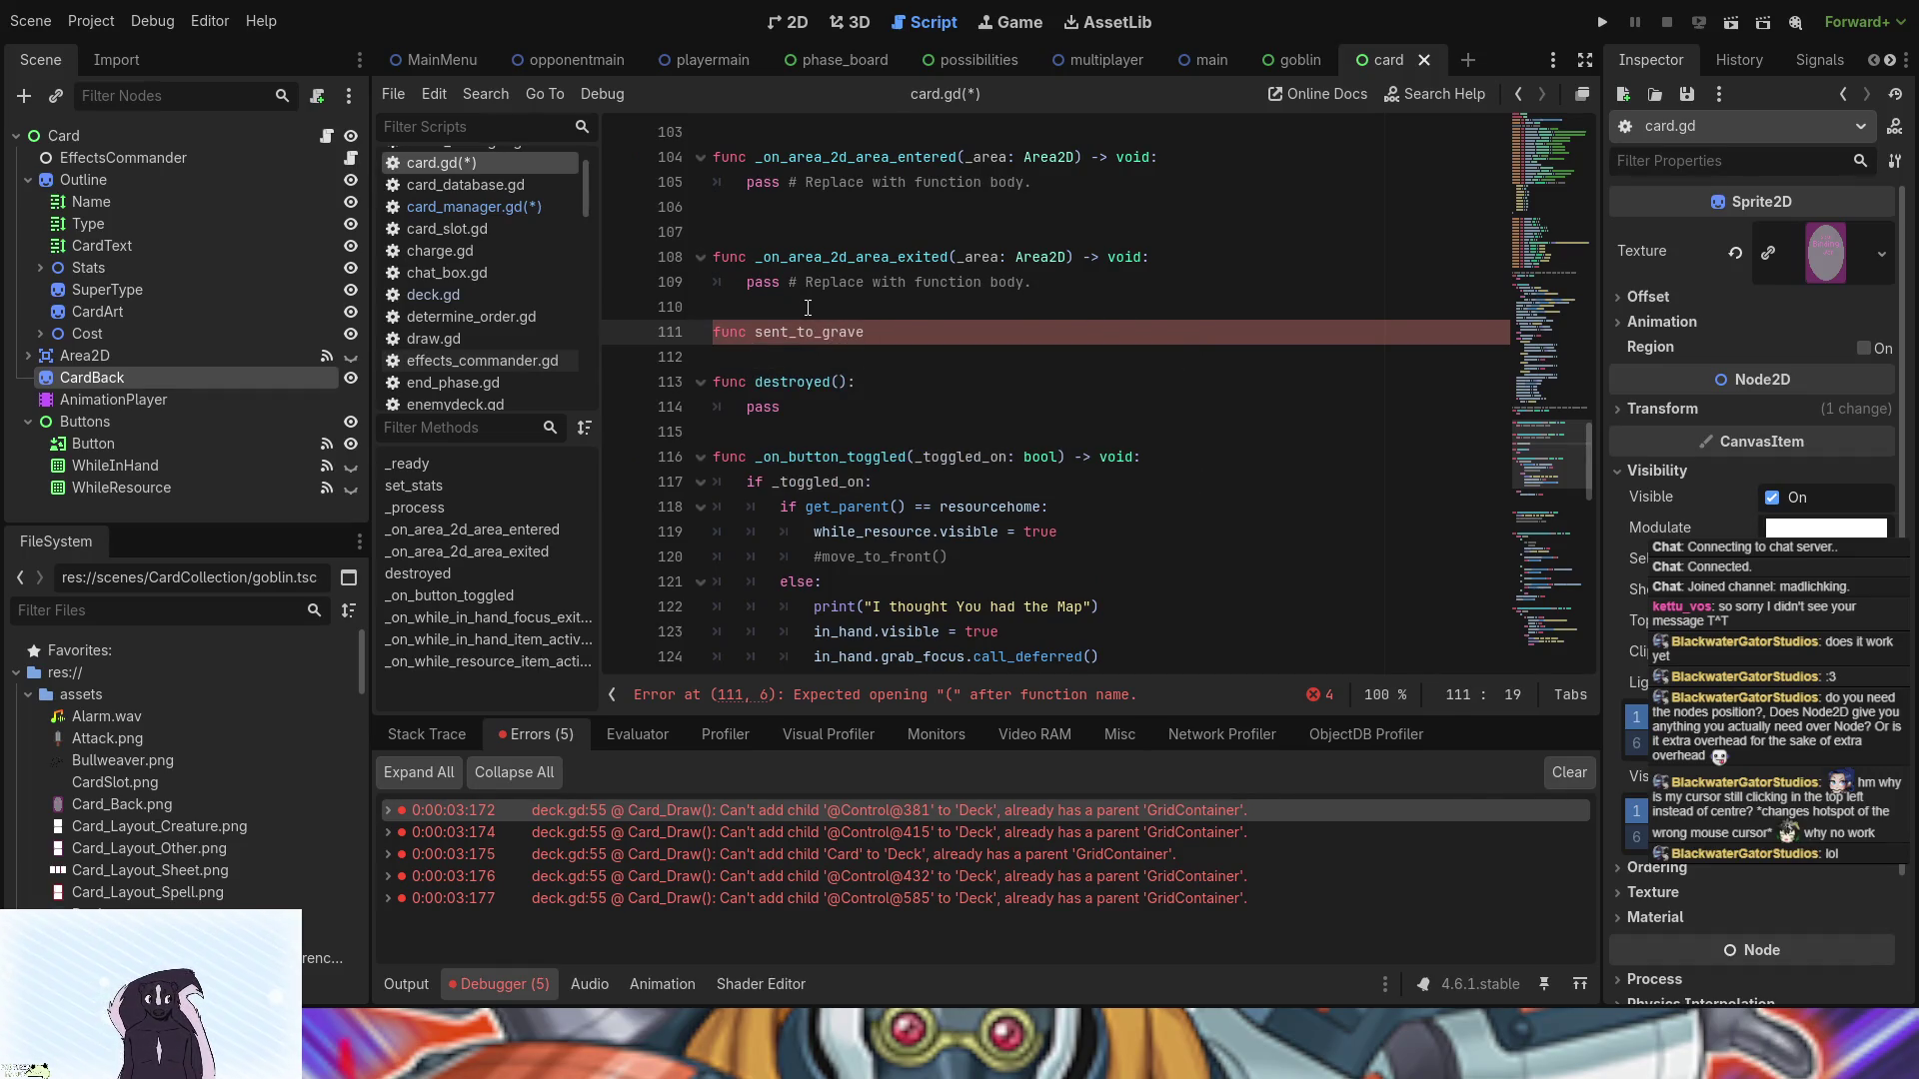
{"action": "type", "text": "):"}
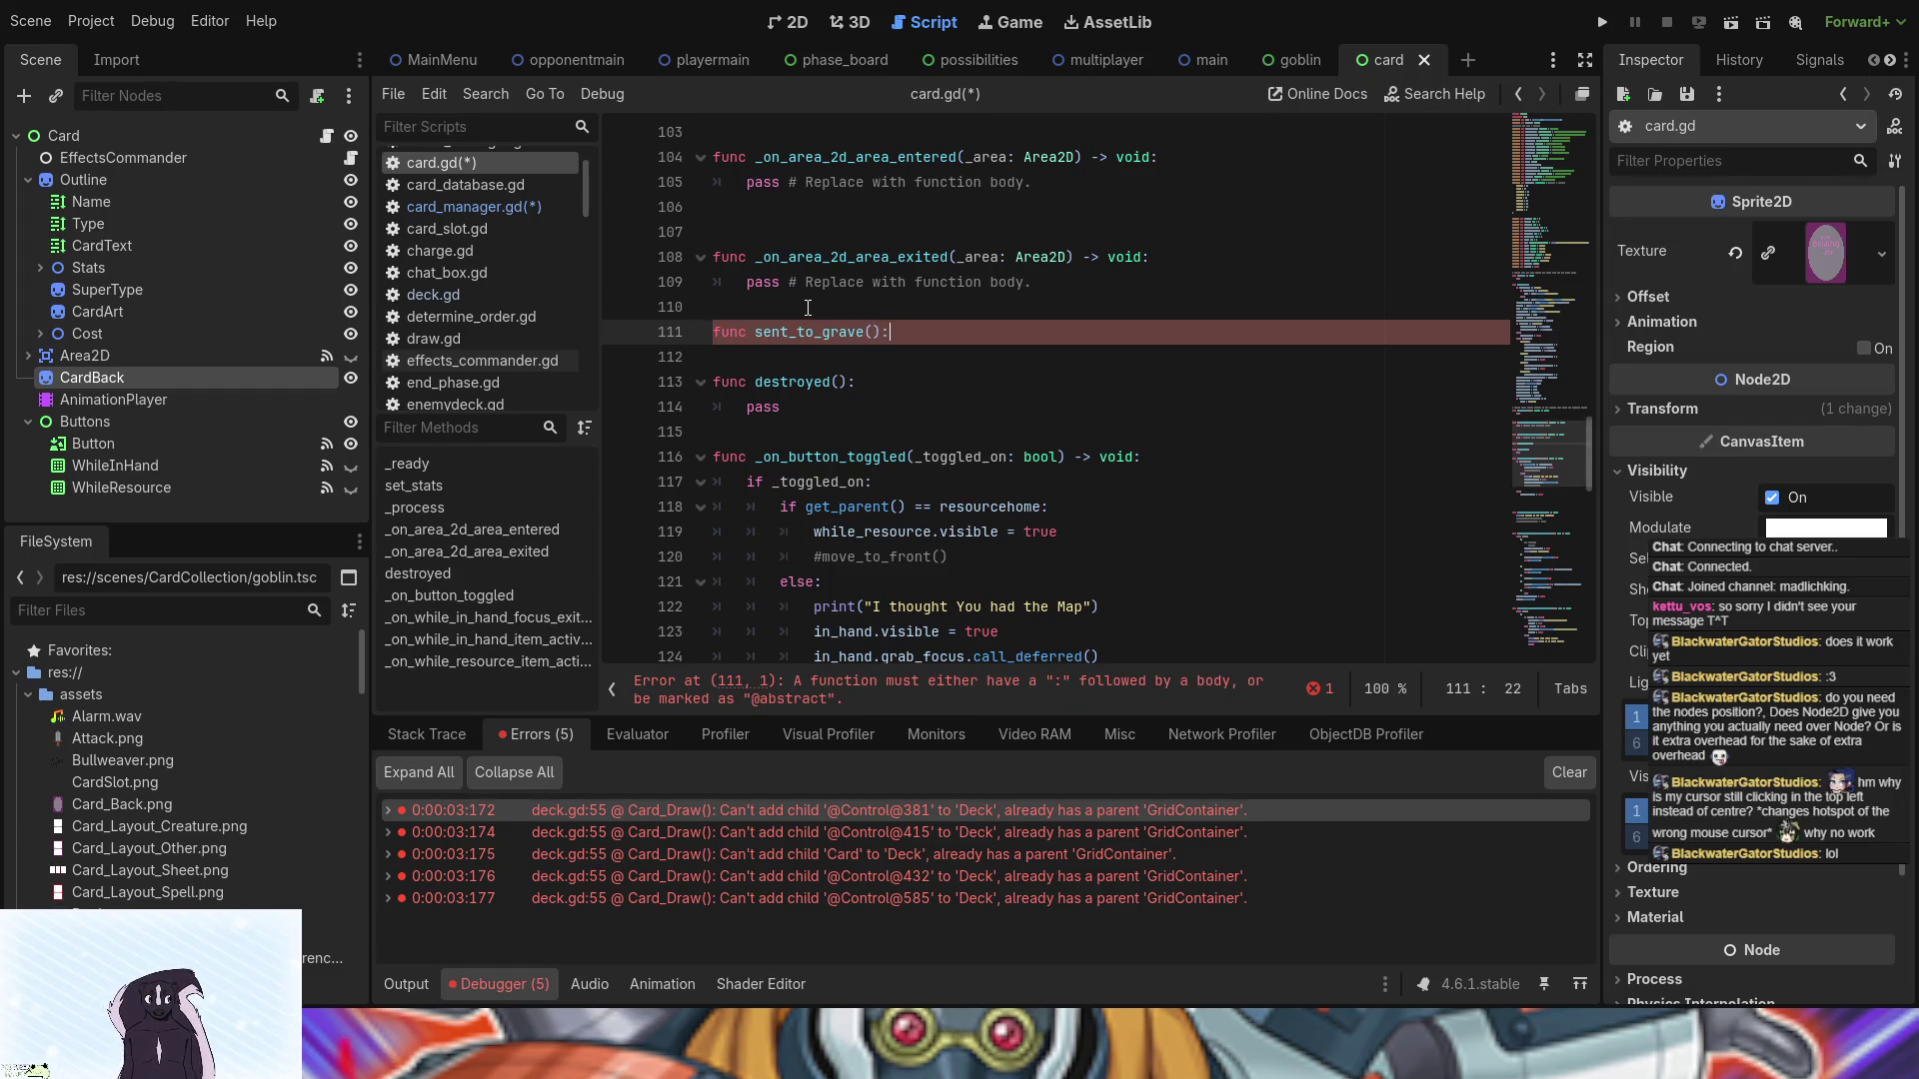
{"action": "key", "text": "Return"}
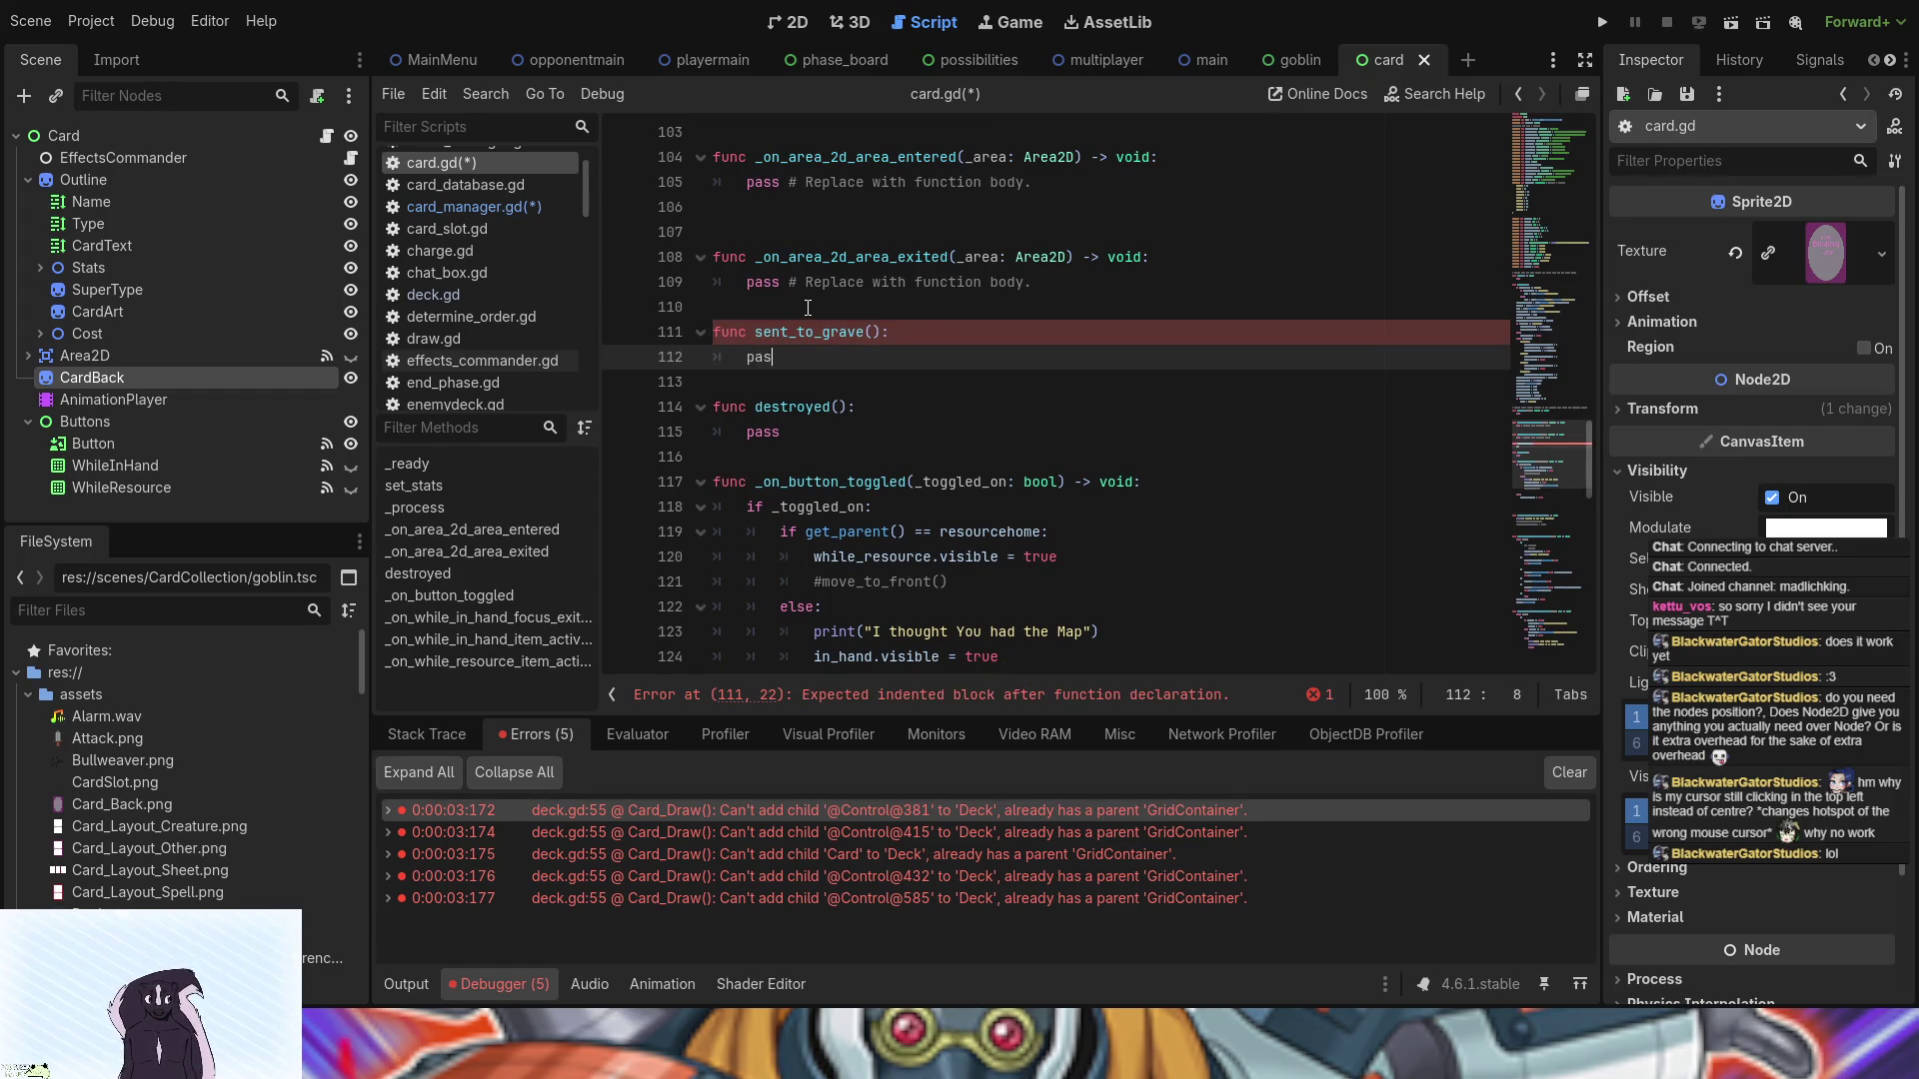
{"action": "type", "text": "pass"}
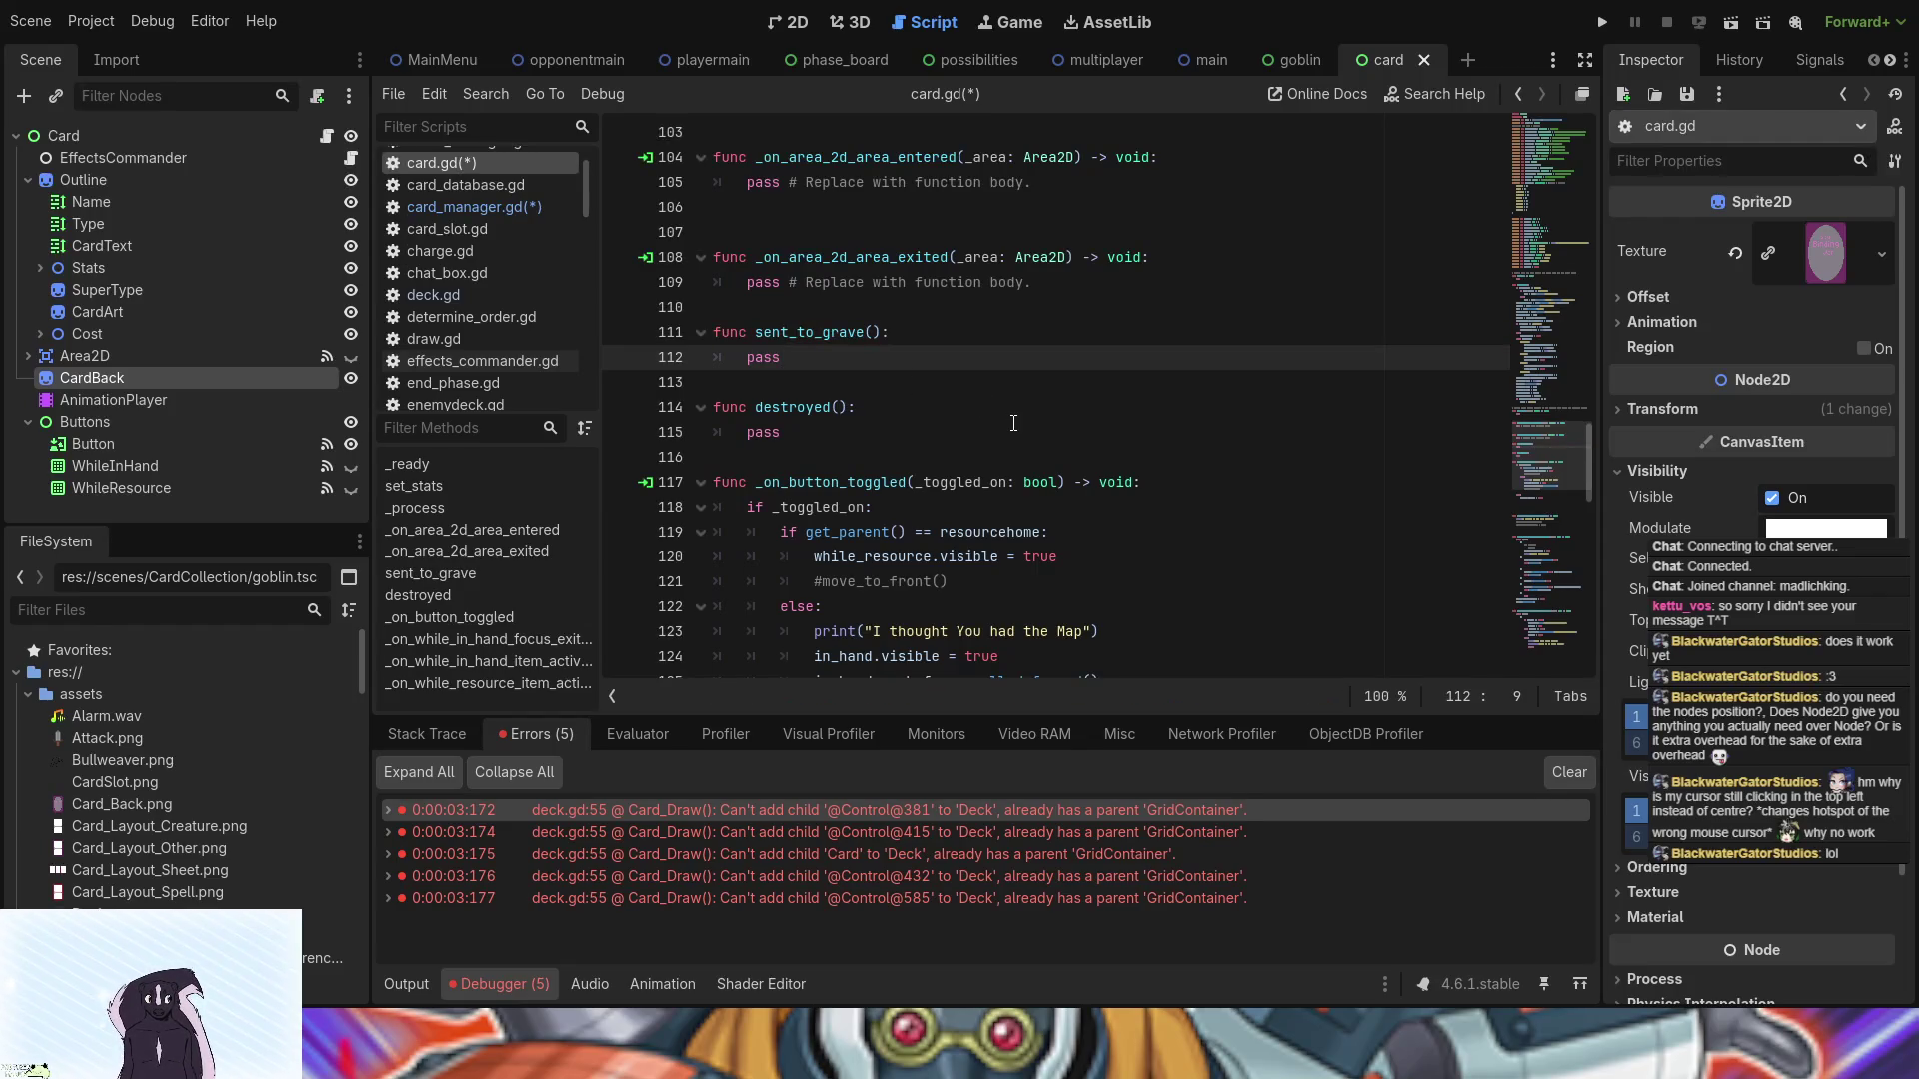
{"action": "left_click", "coordinate": [501, 200]}
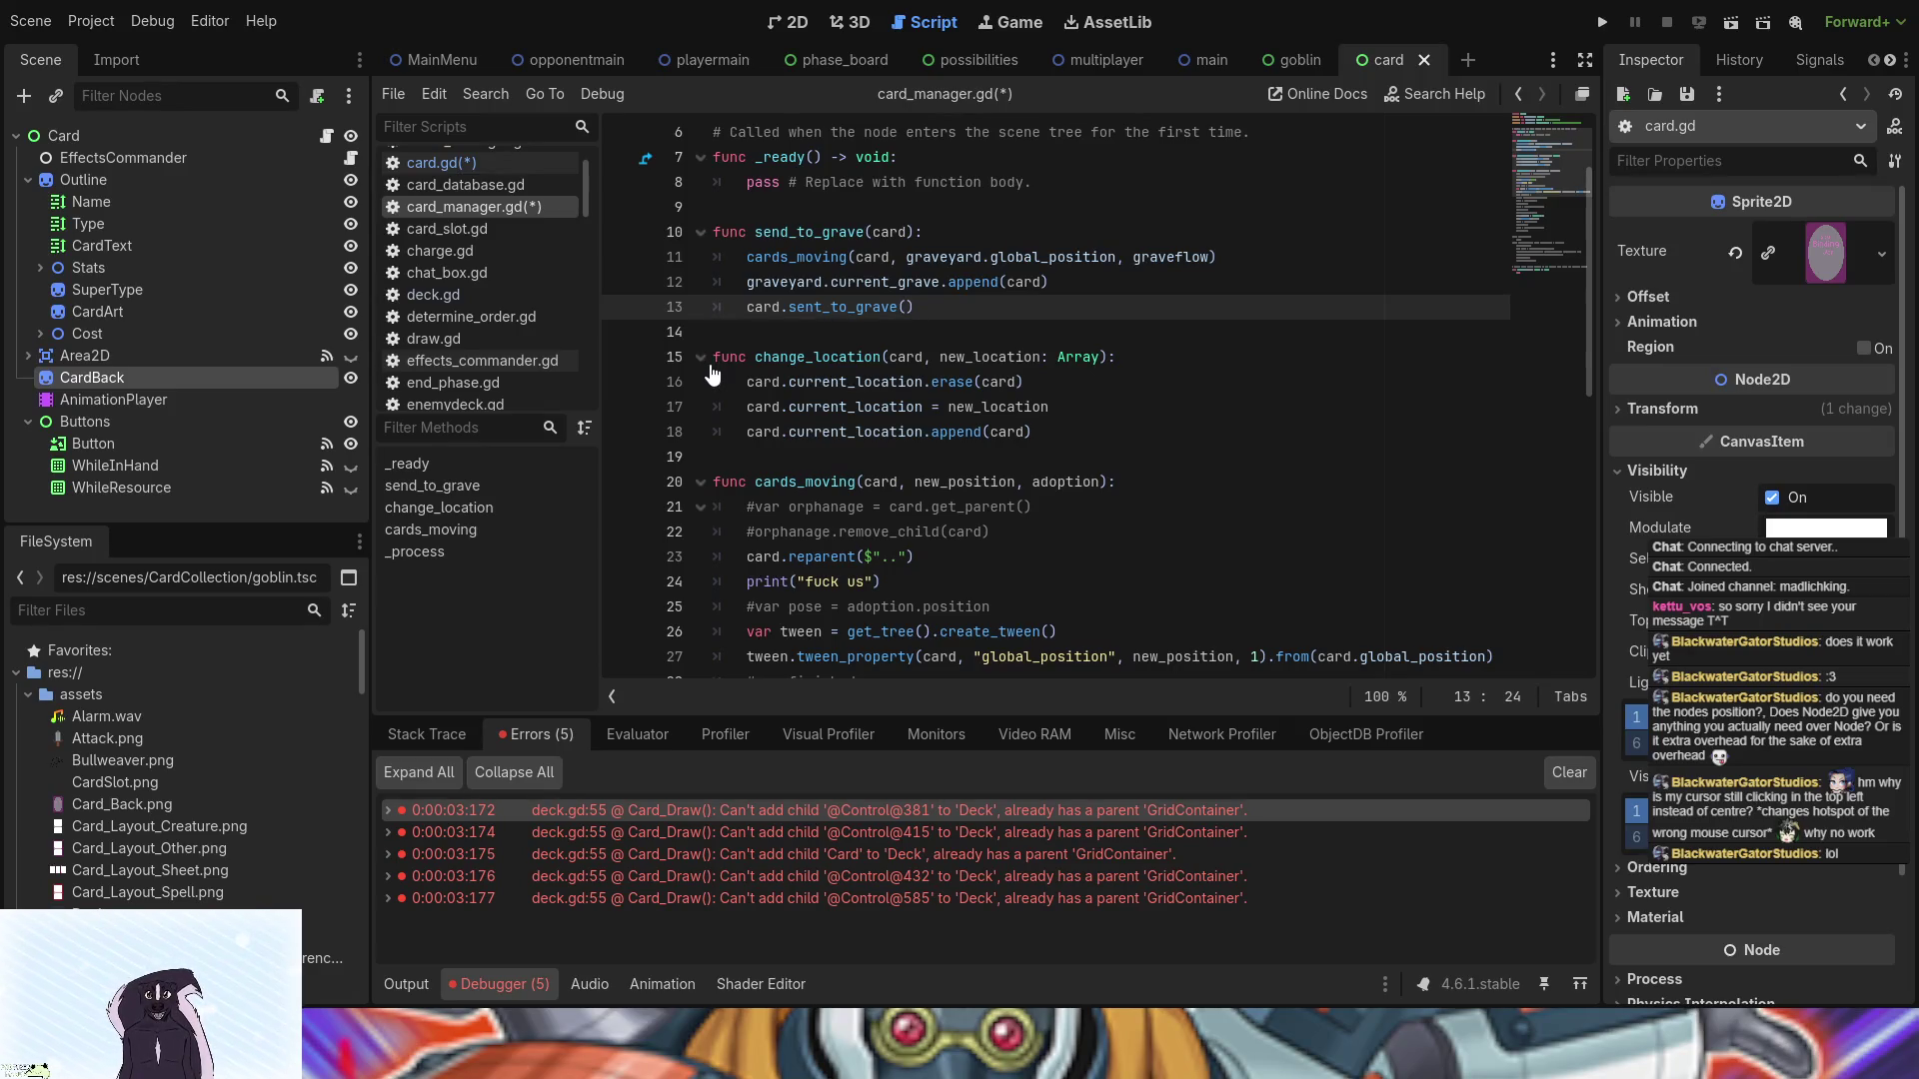
{"action": "left_click", "coordinate": [748, 258]}
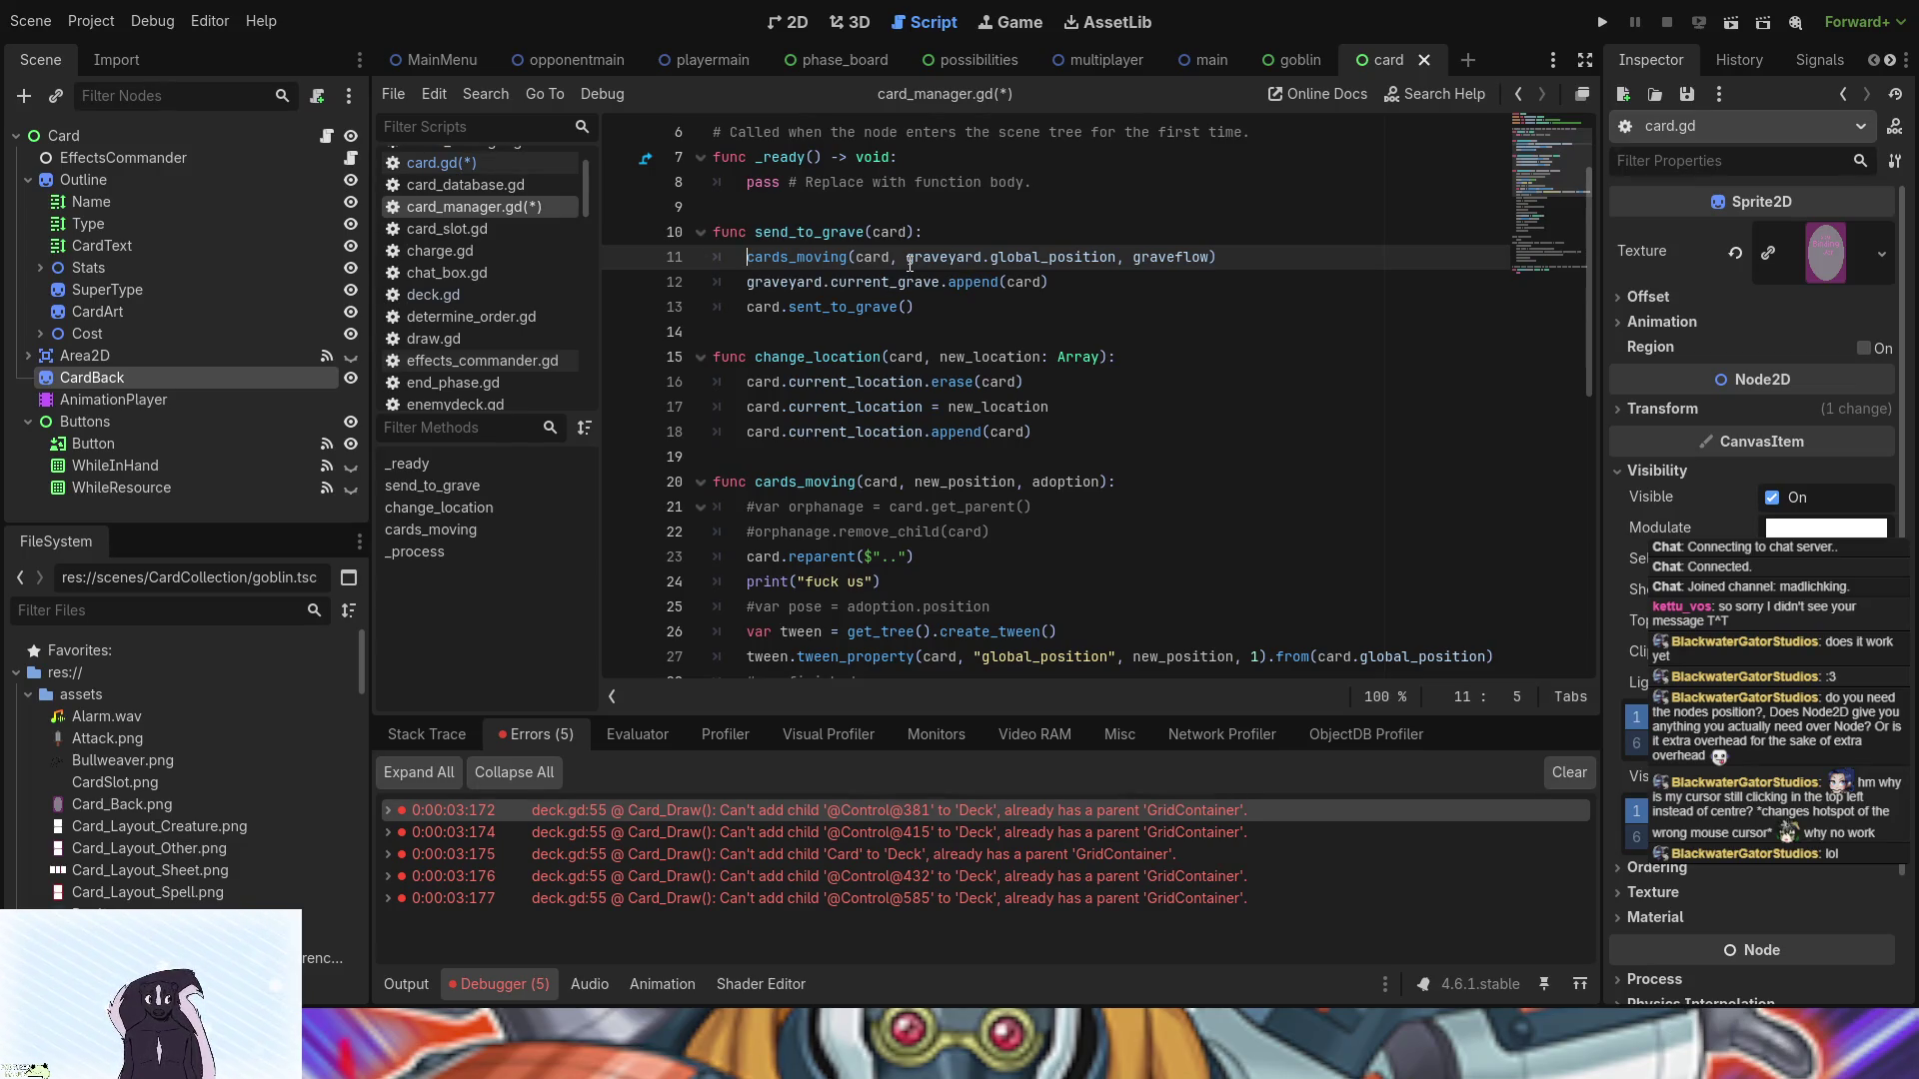
{"action": "left_click", "coordinate": [1201, 258]}
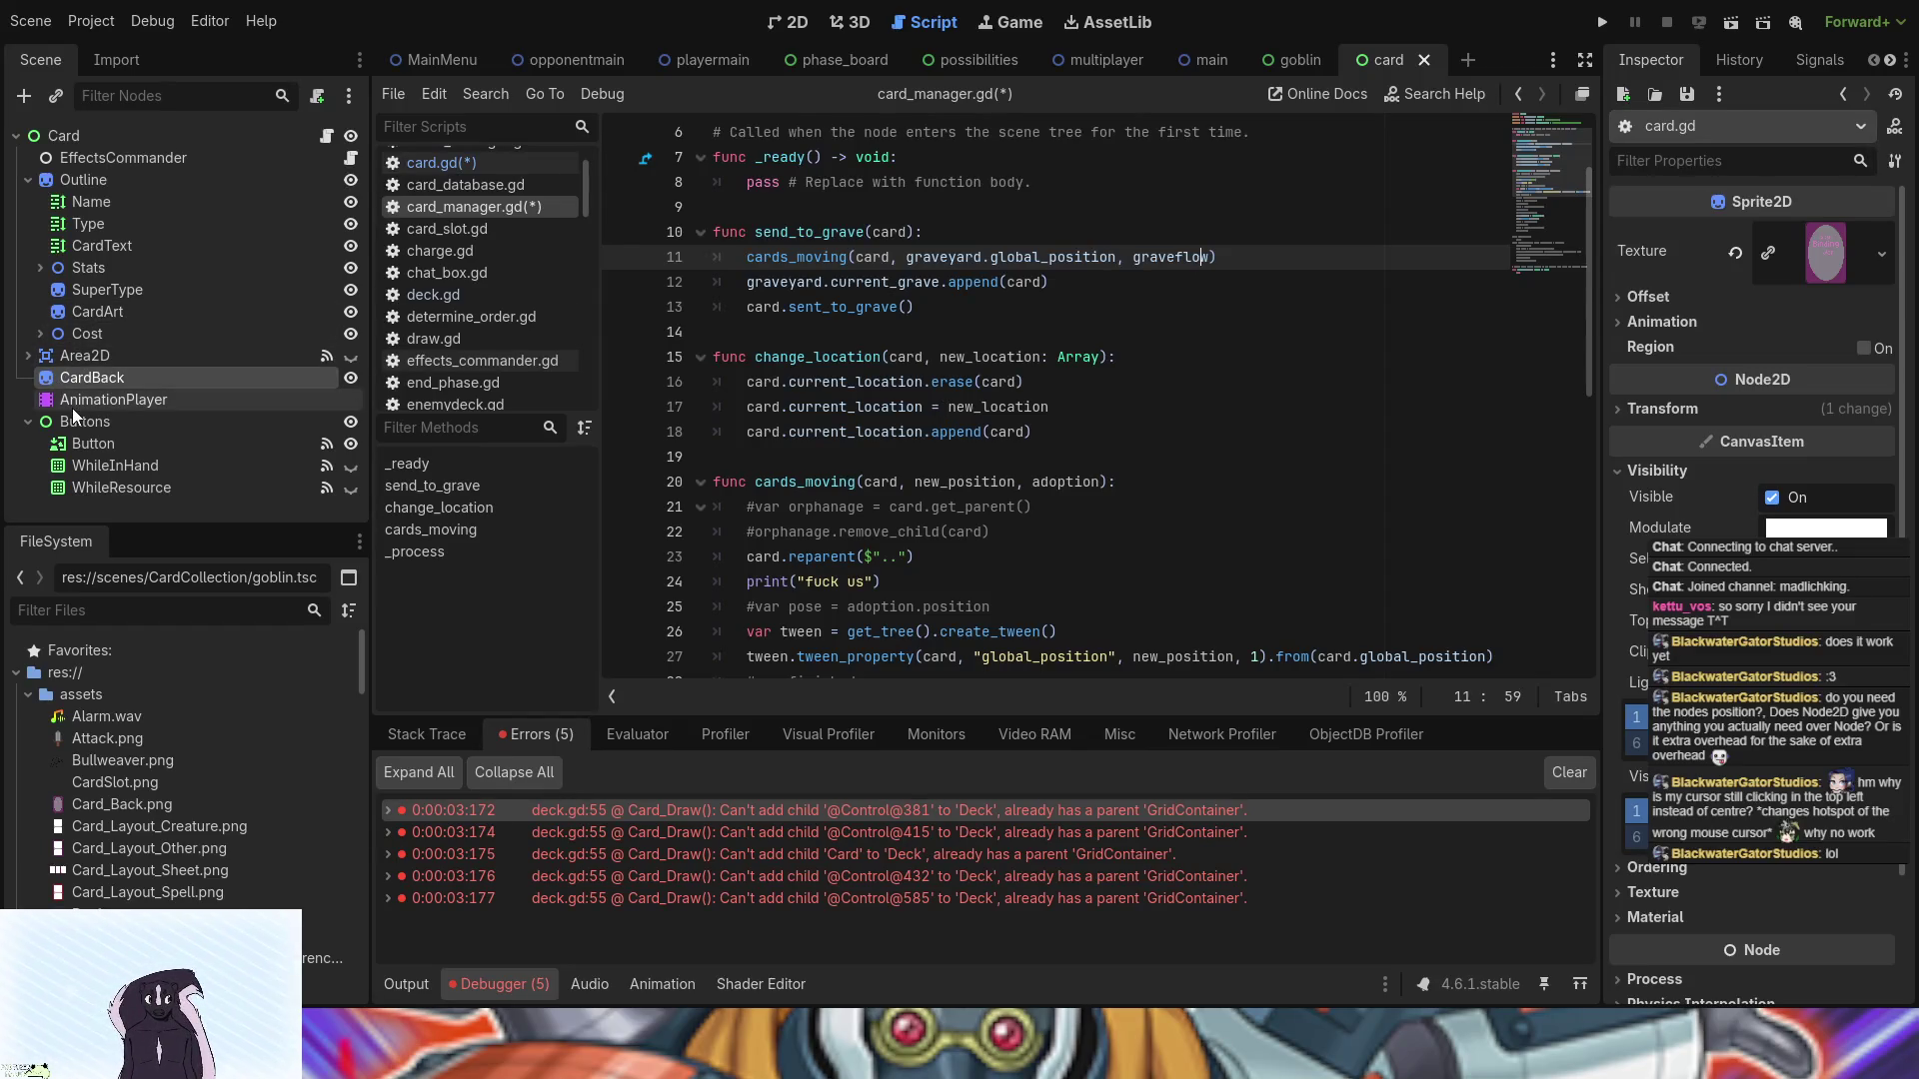
{"action": "left_click", "coordinate": [861, 307]}
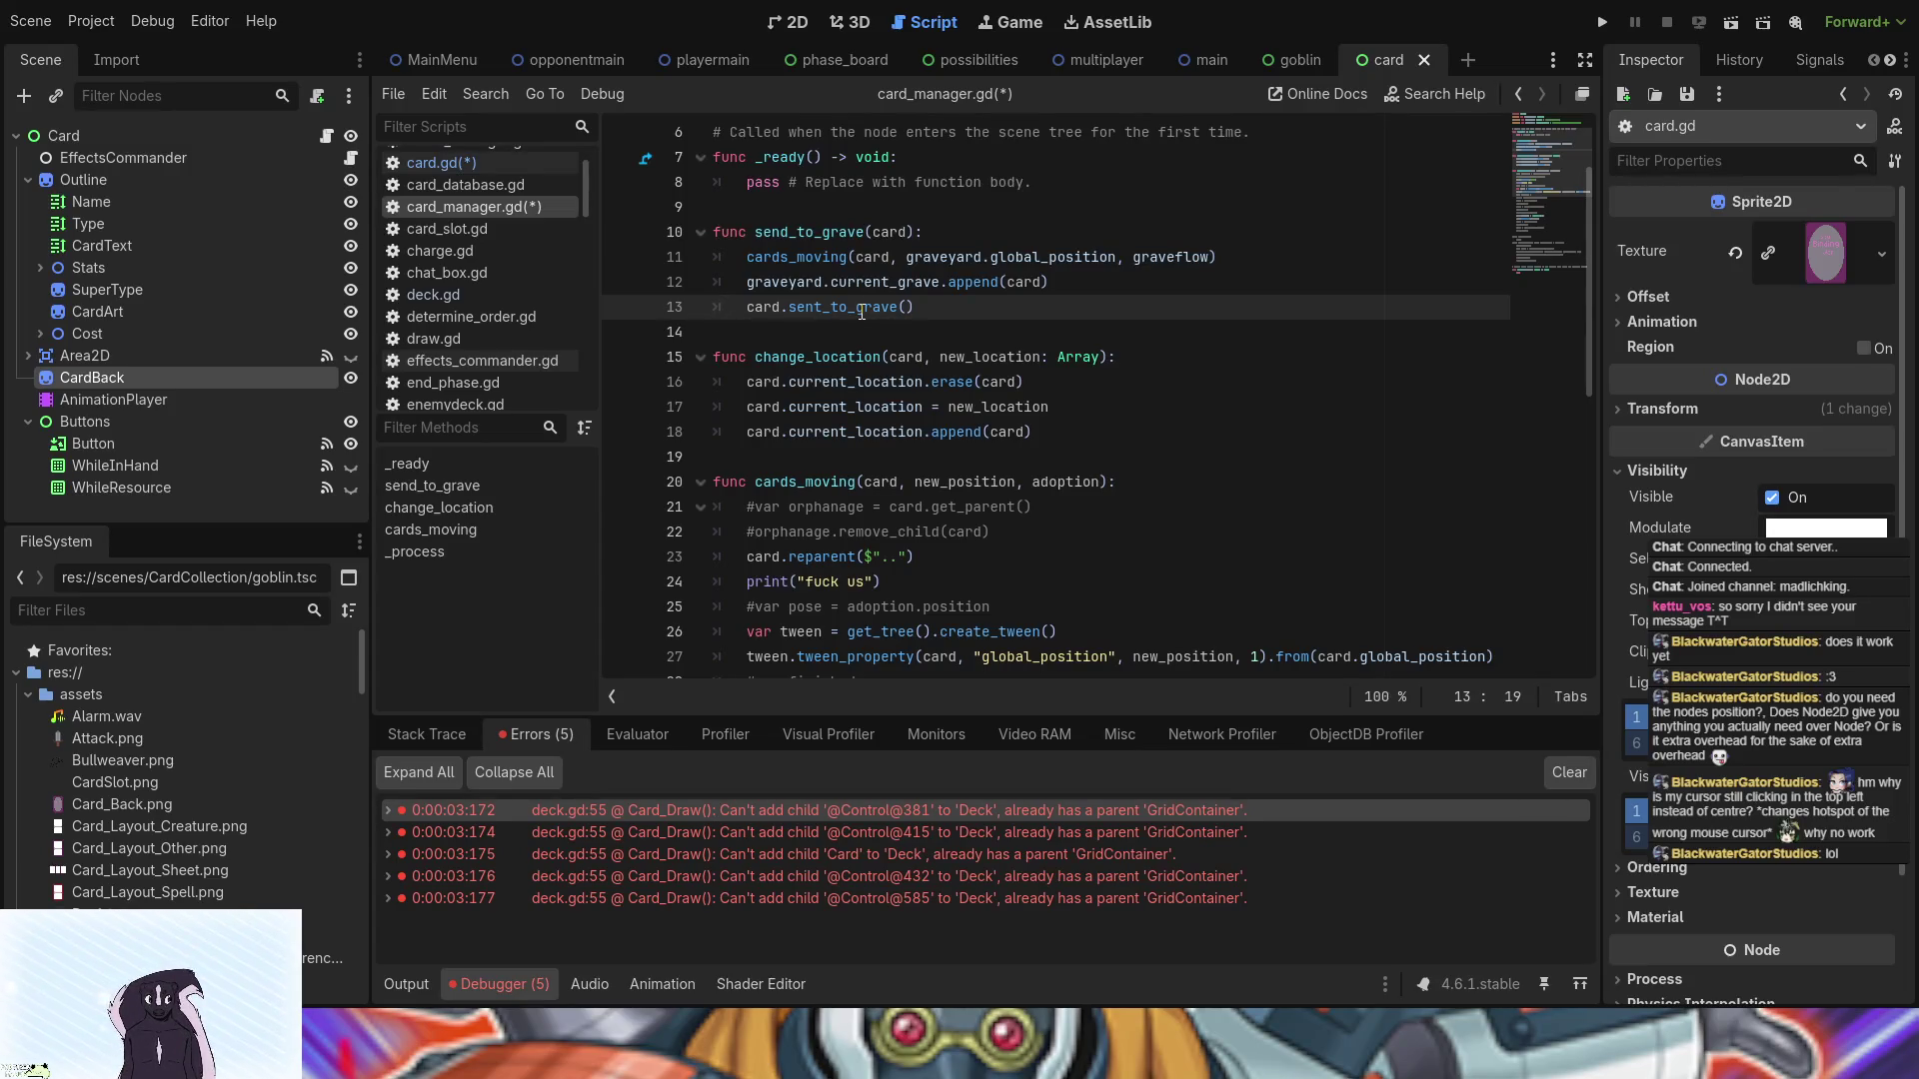
{"action": "left_click", "coordinate": [831, 282]}
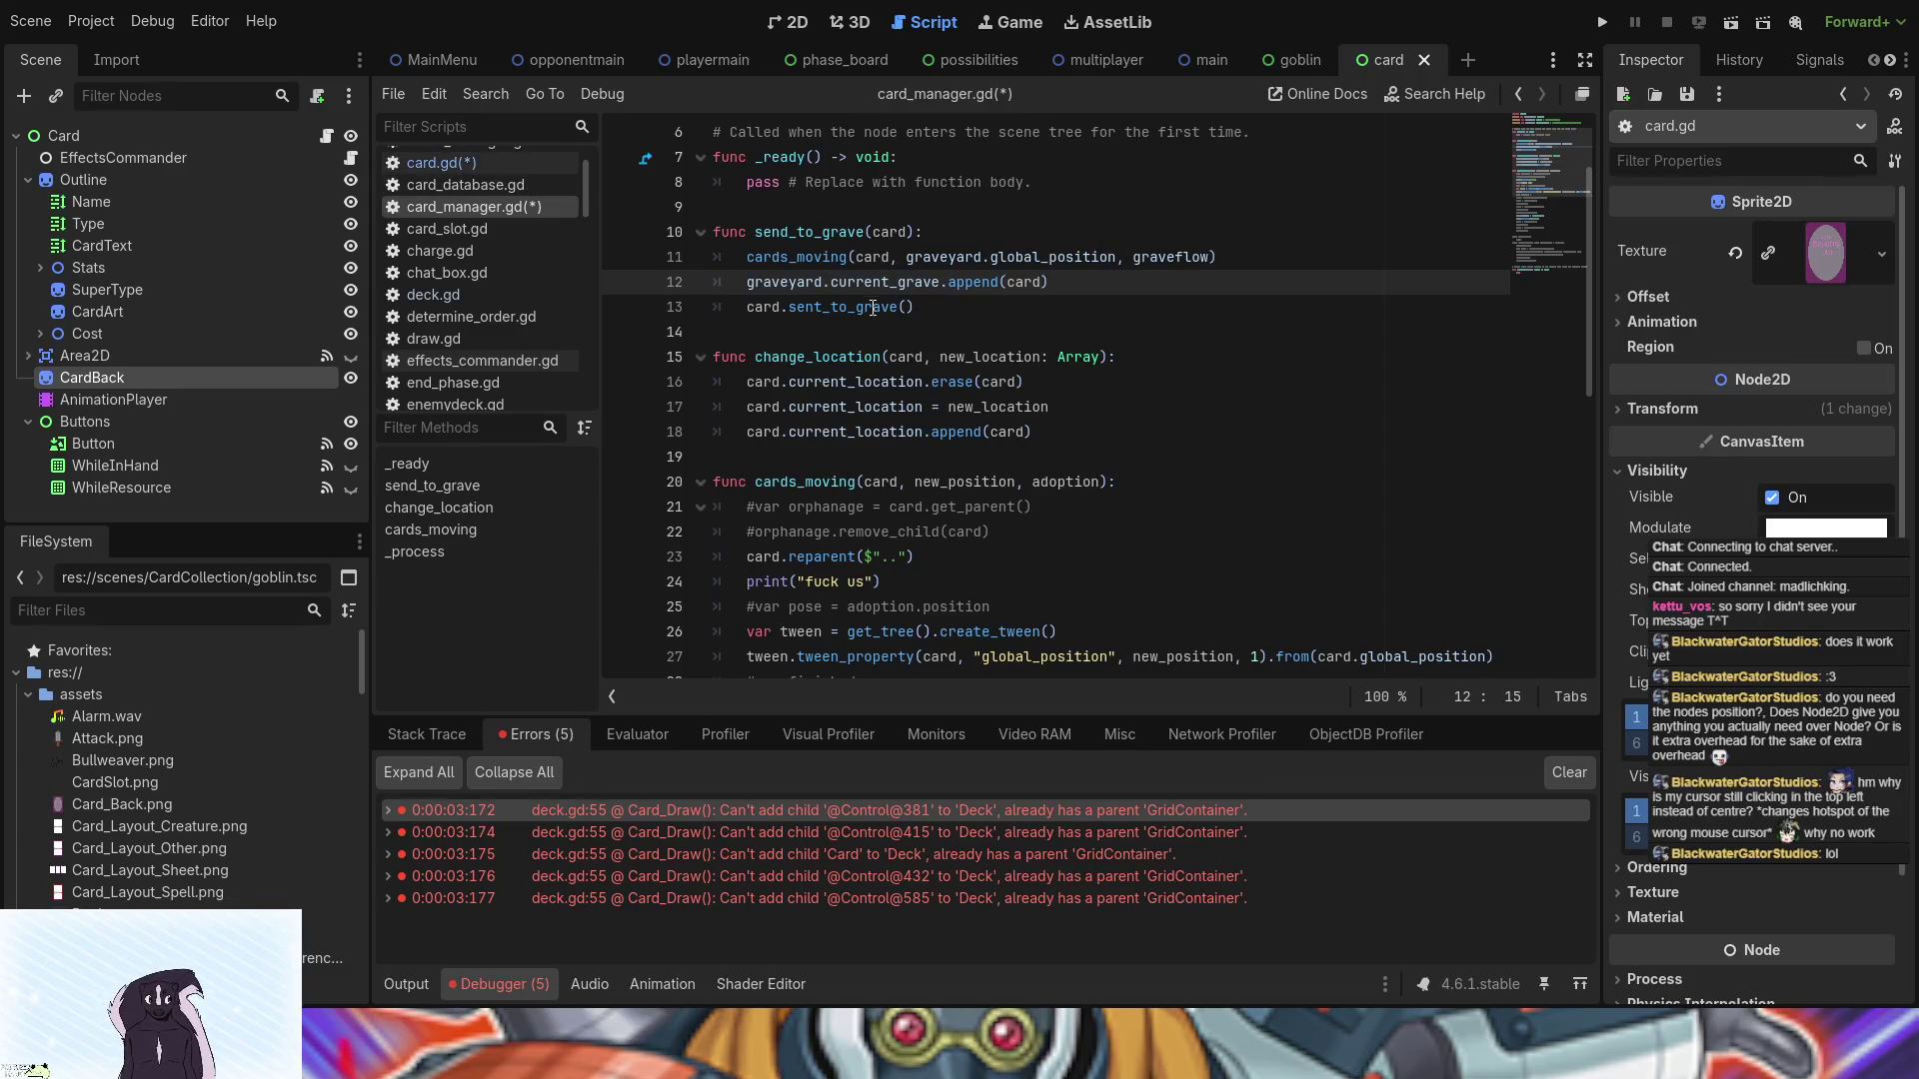
{"action": "key", "text": "Down"}
{"action": "left_click", "coordinate": [527, 166]}
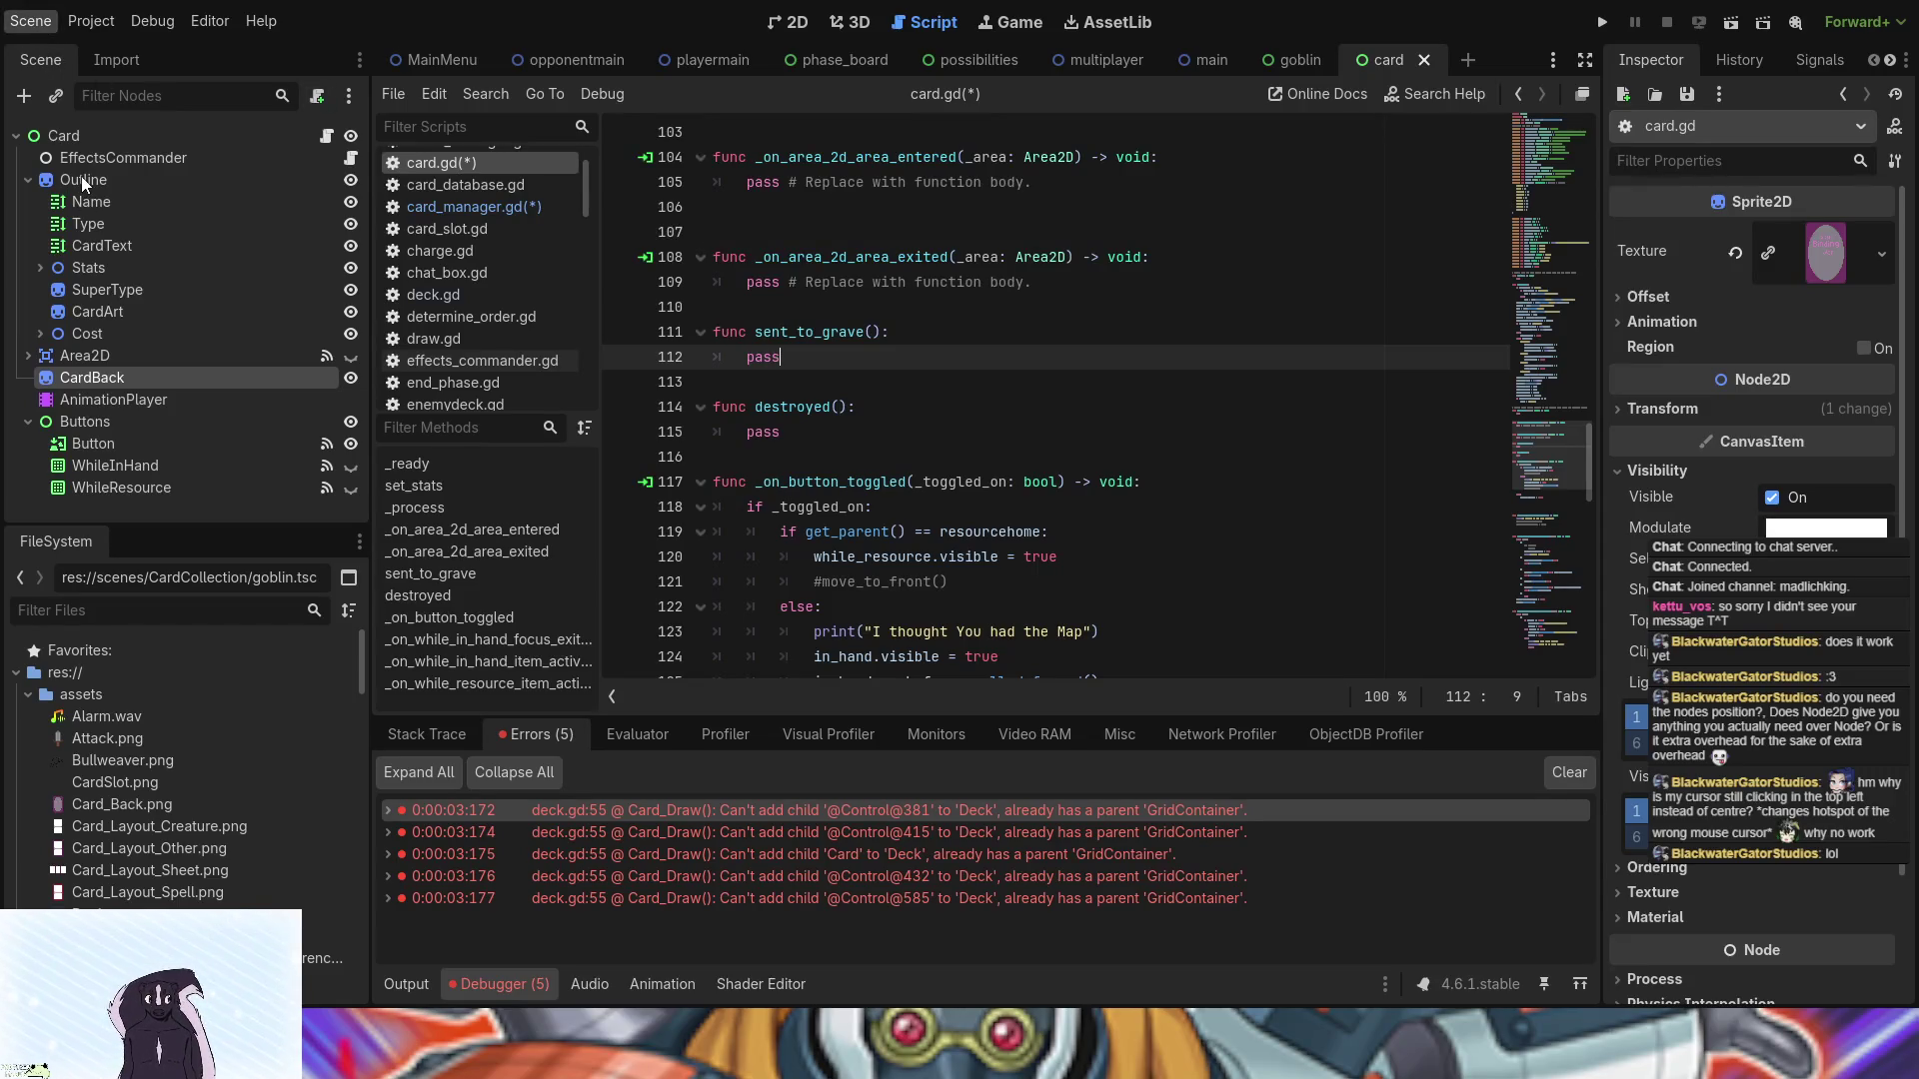
- Save the edited scripts with Ctrl+S and reopen card_manager.gd at its send_to_grave code
{"action": "key", "text": "ctrl+s"}
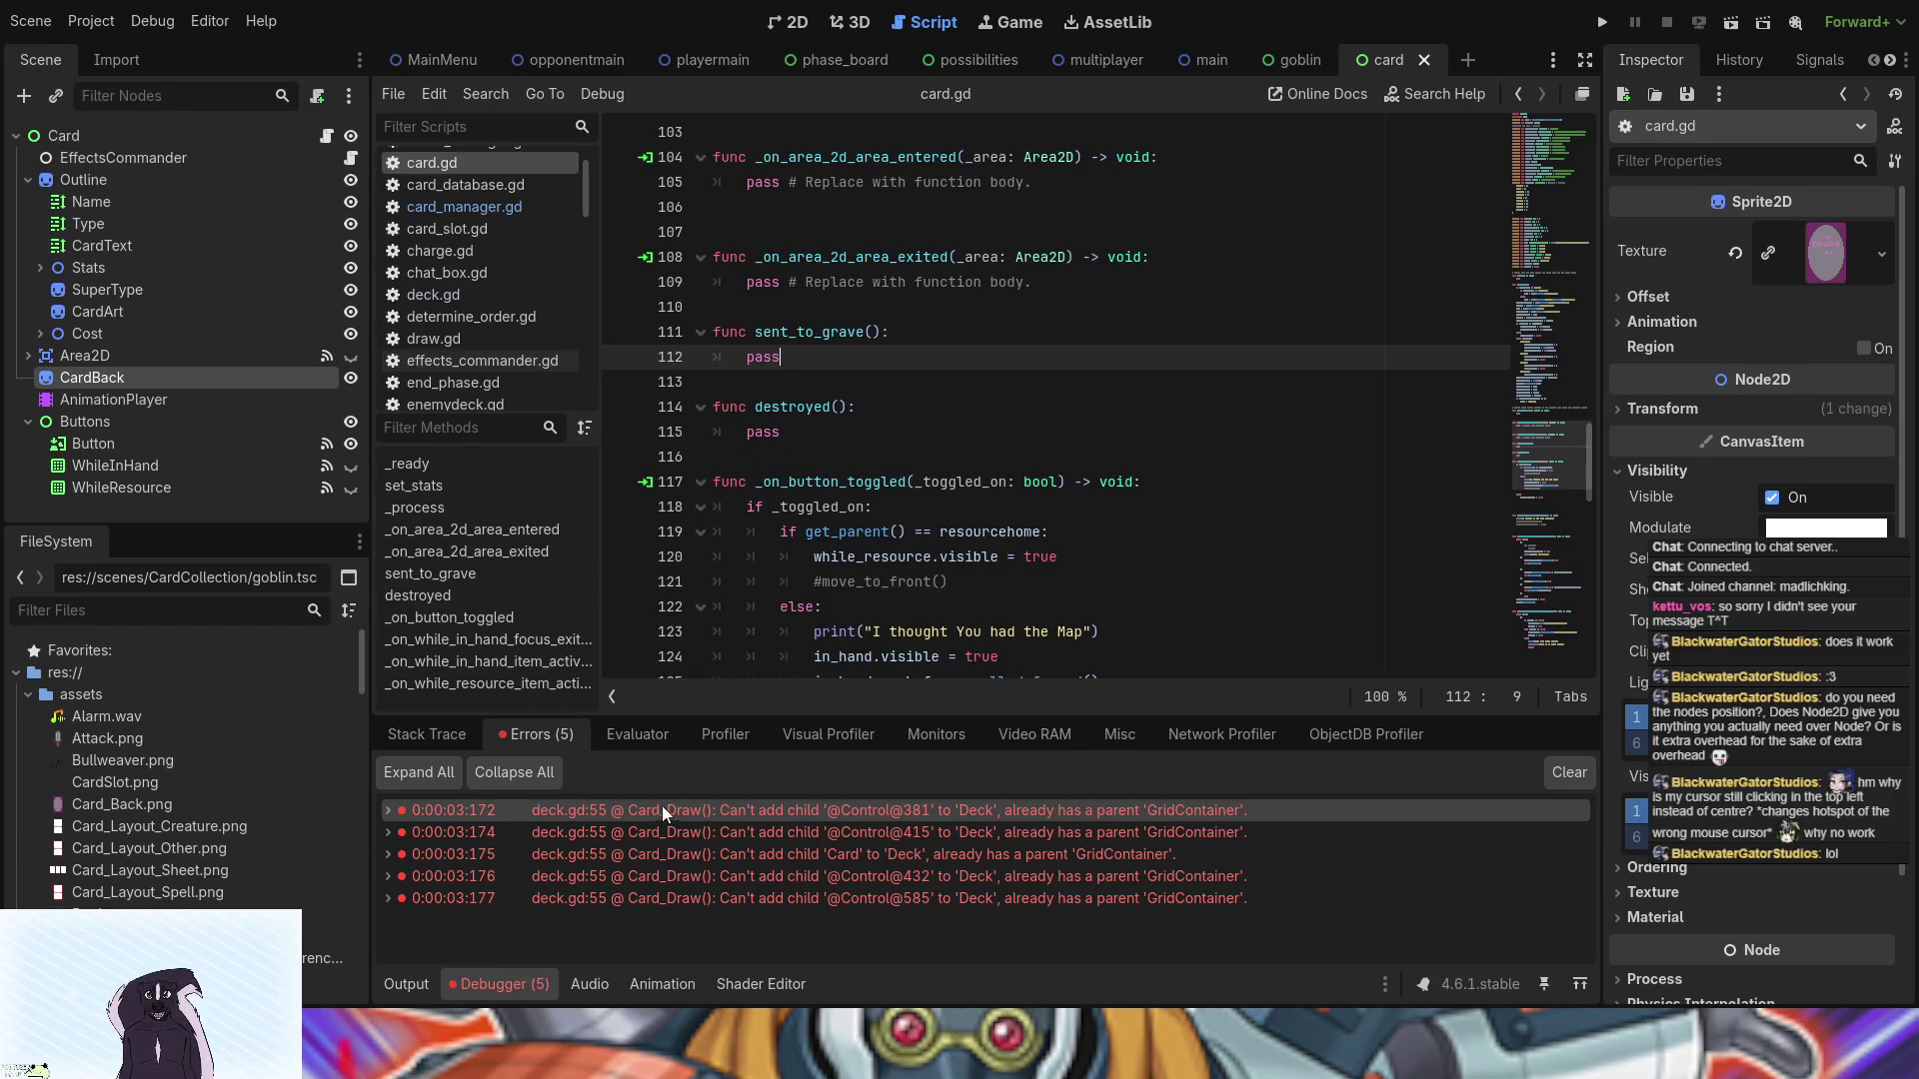
{"action": "left_click", "coordinate": [541, 208]}
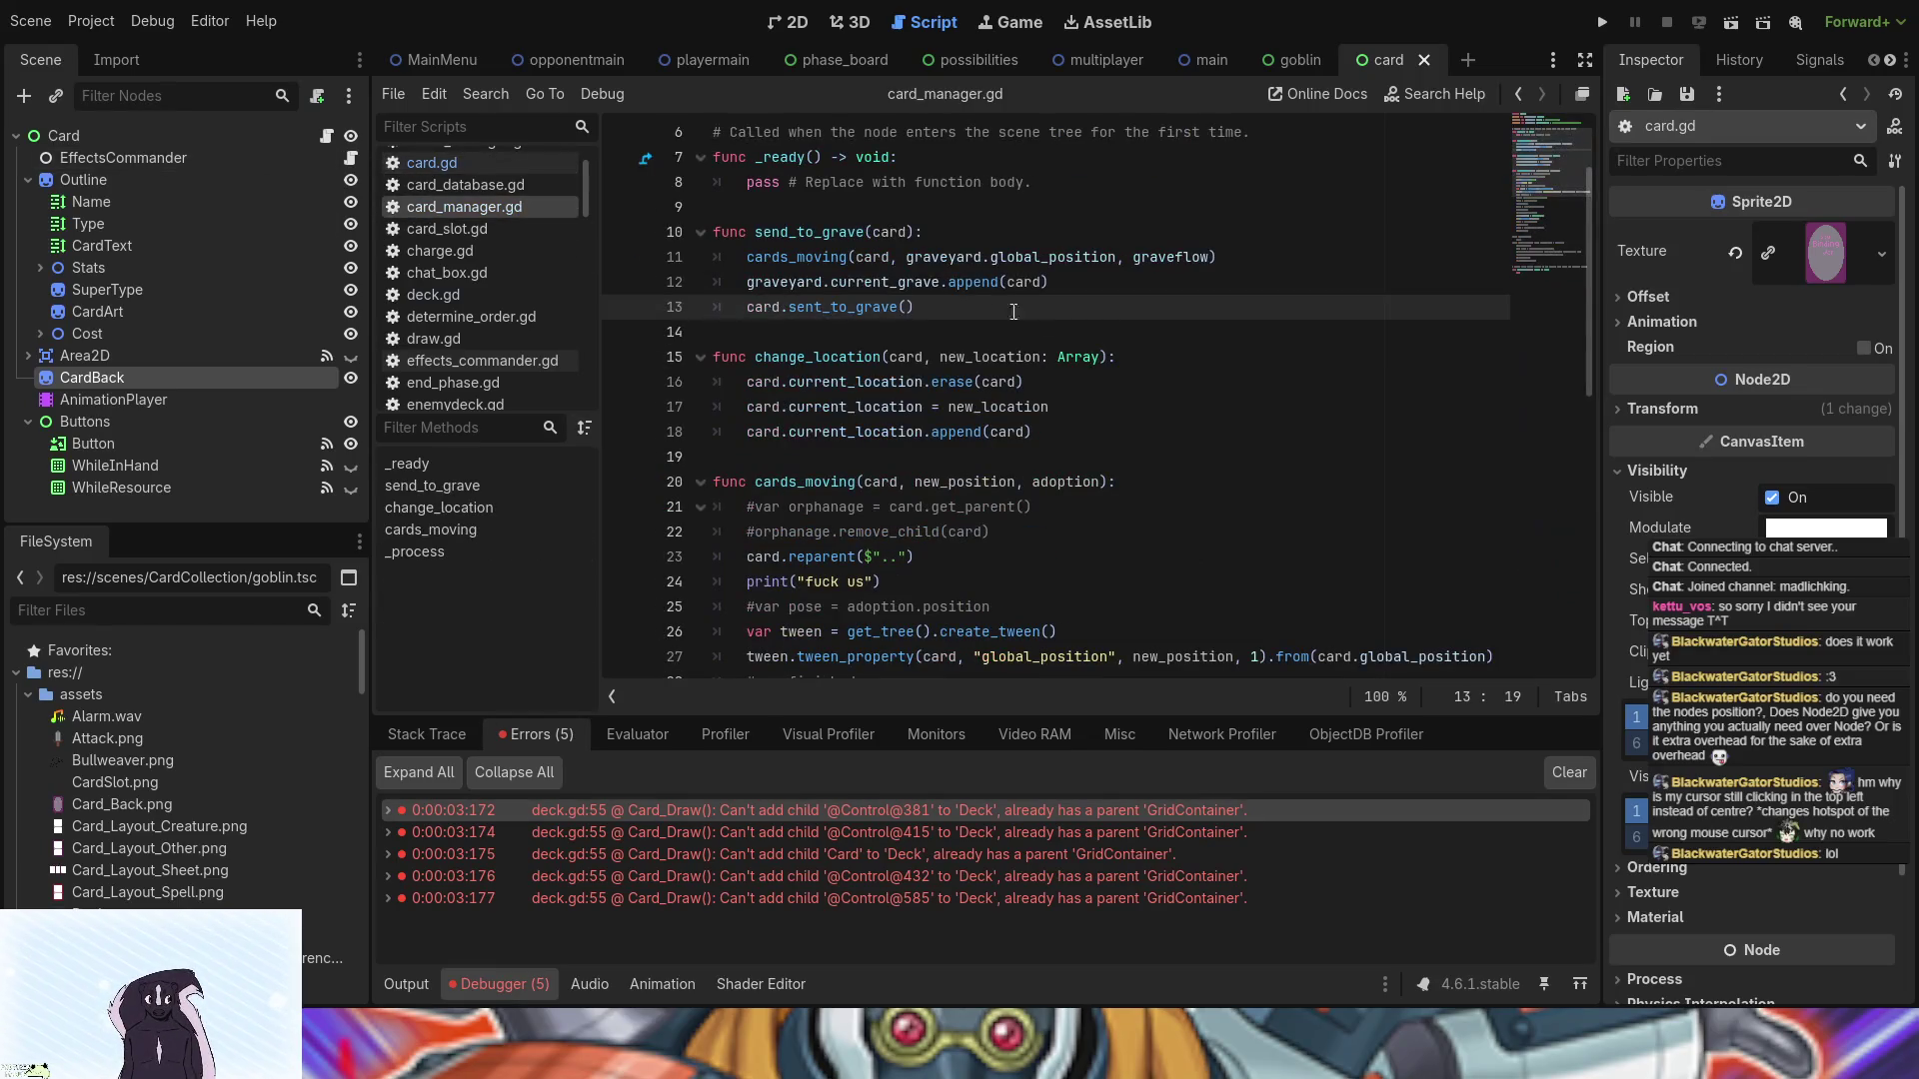
{"action": "scroll", "coordinate": [869, 305], "scroll_direction": "down", "scroll_amount": 4}
{"action": "scroll", "coordinate": [900, 316], "scroll_direction": "up", "scroll_amount": 3}
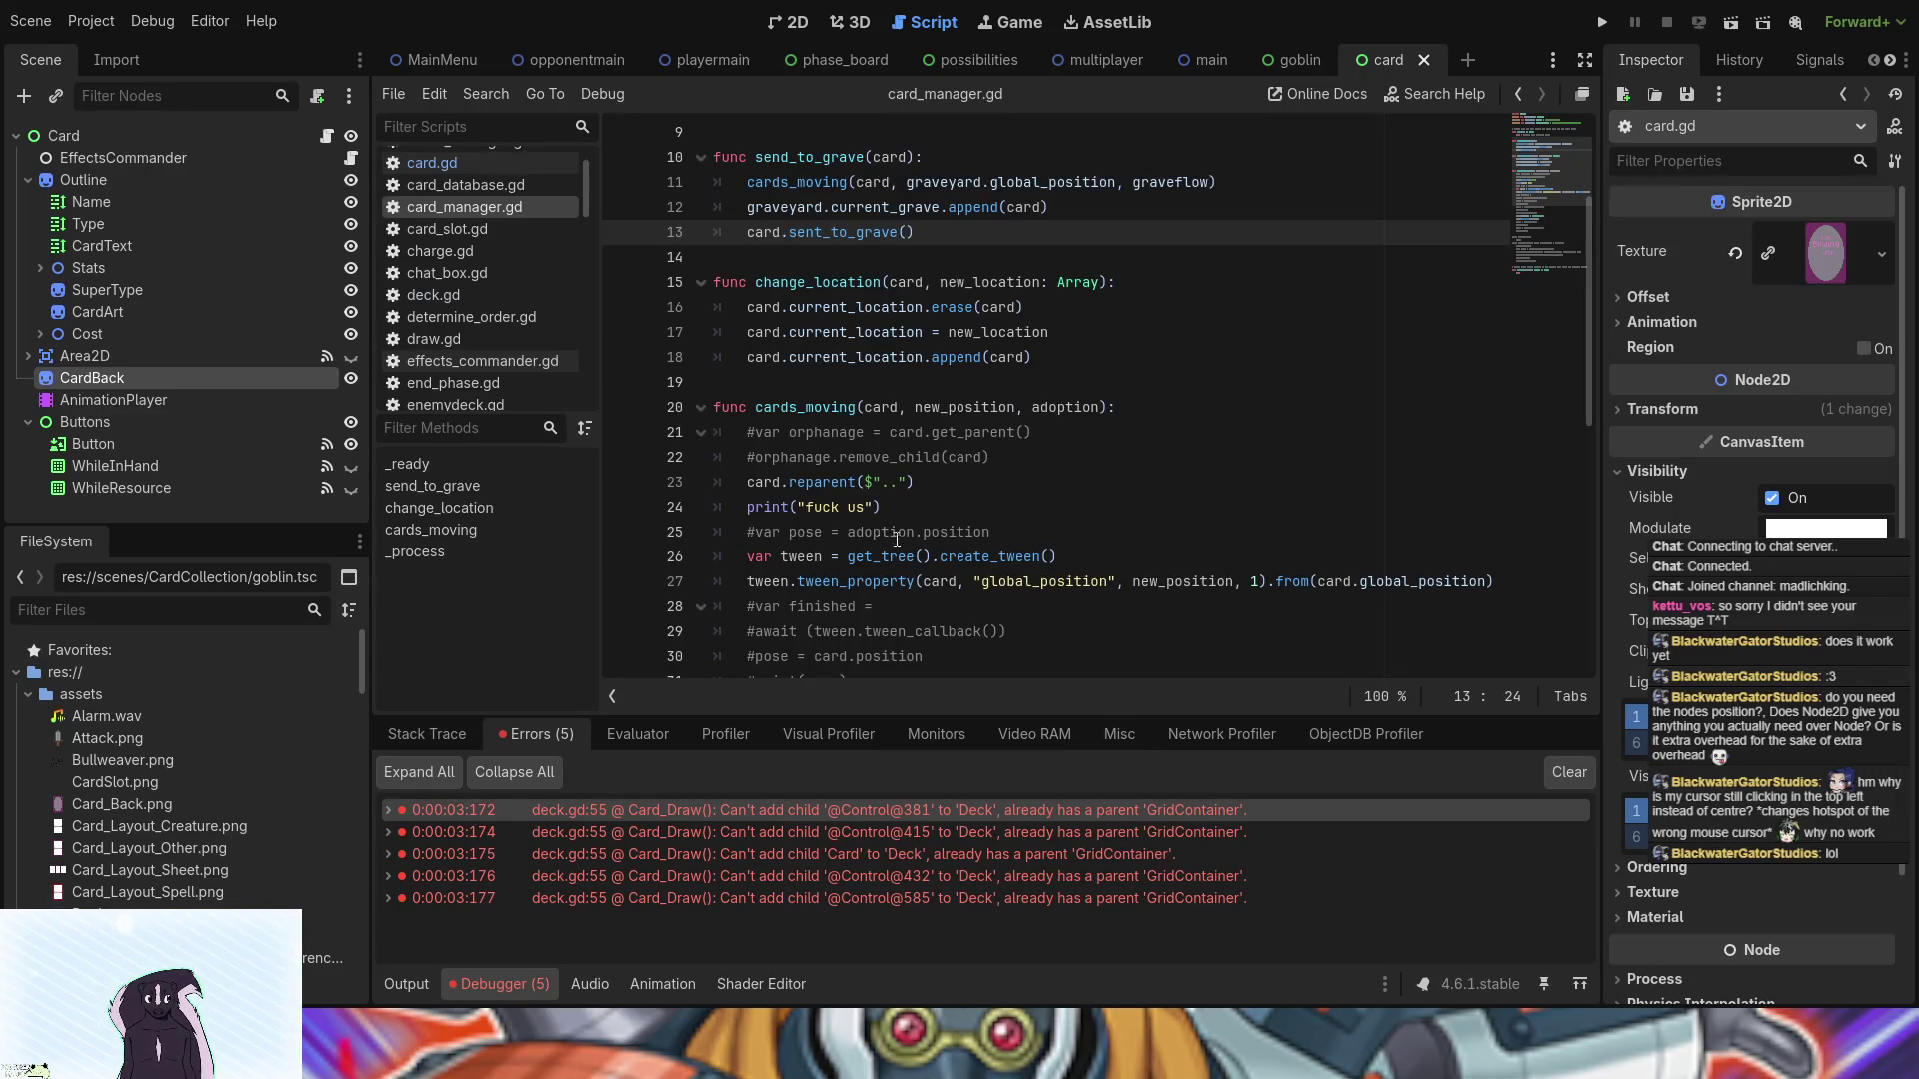
{"action": "scroll", "coordinate": [932, 536], "scroll_direction": "up", "scroll_amount": 2}
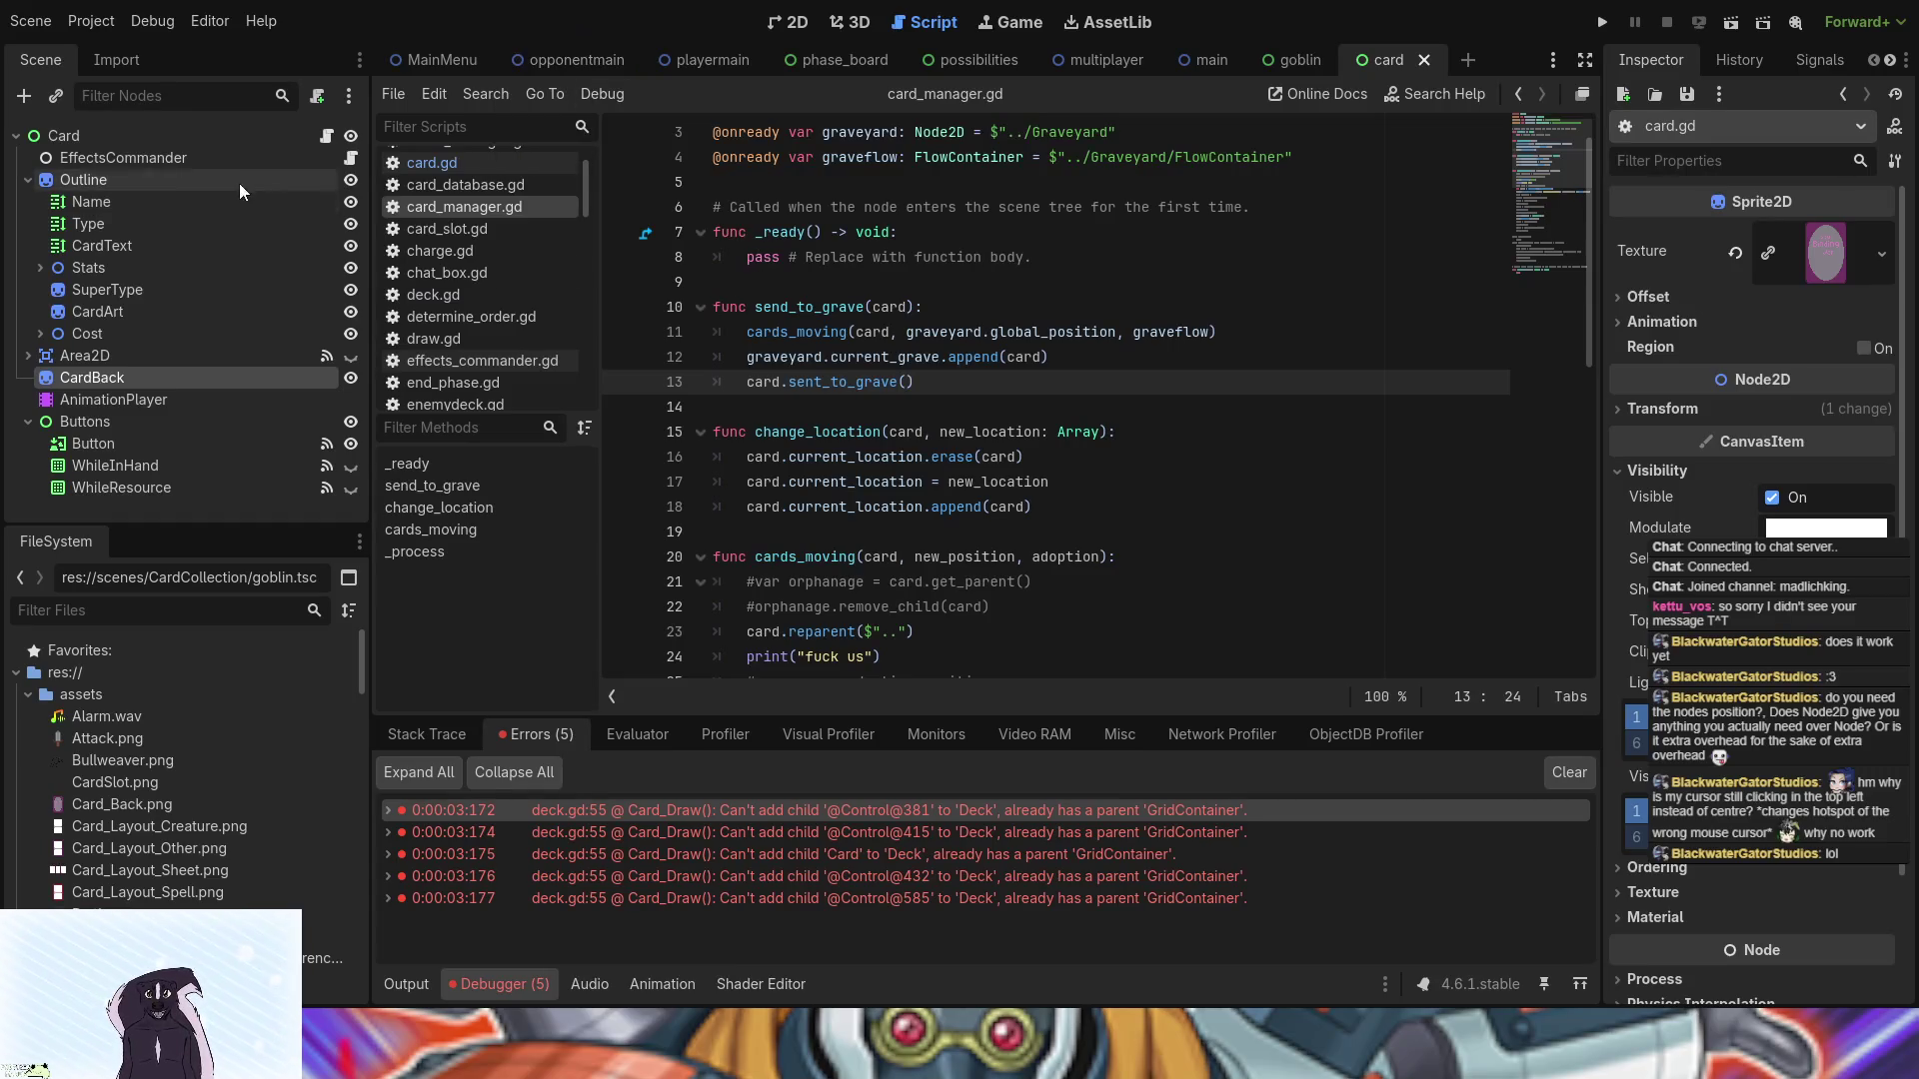
{"action": "left_click", "coordinate": [453, 168]}
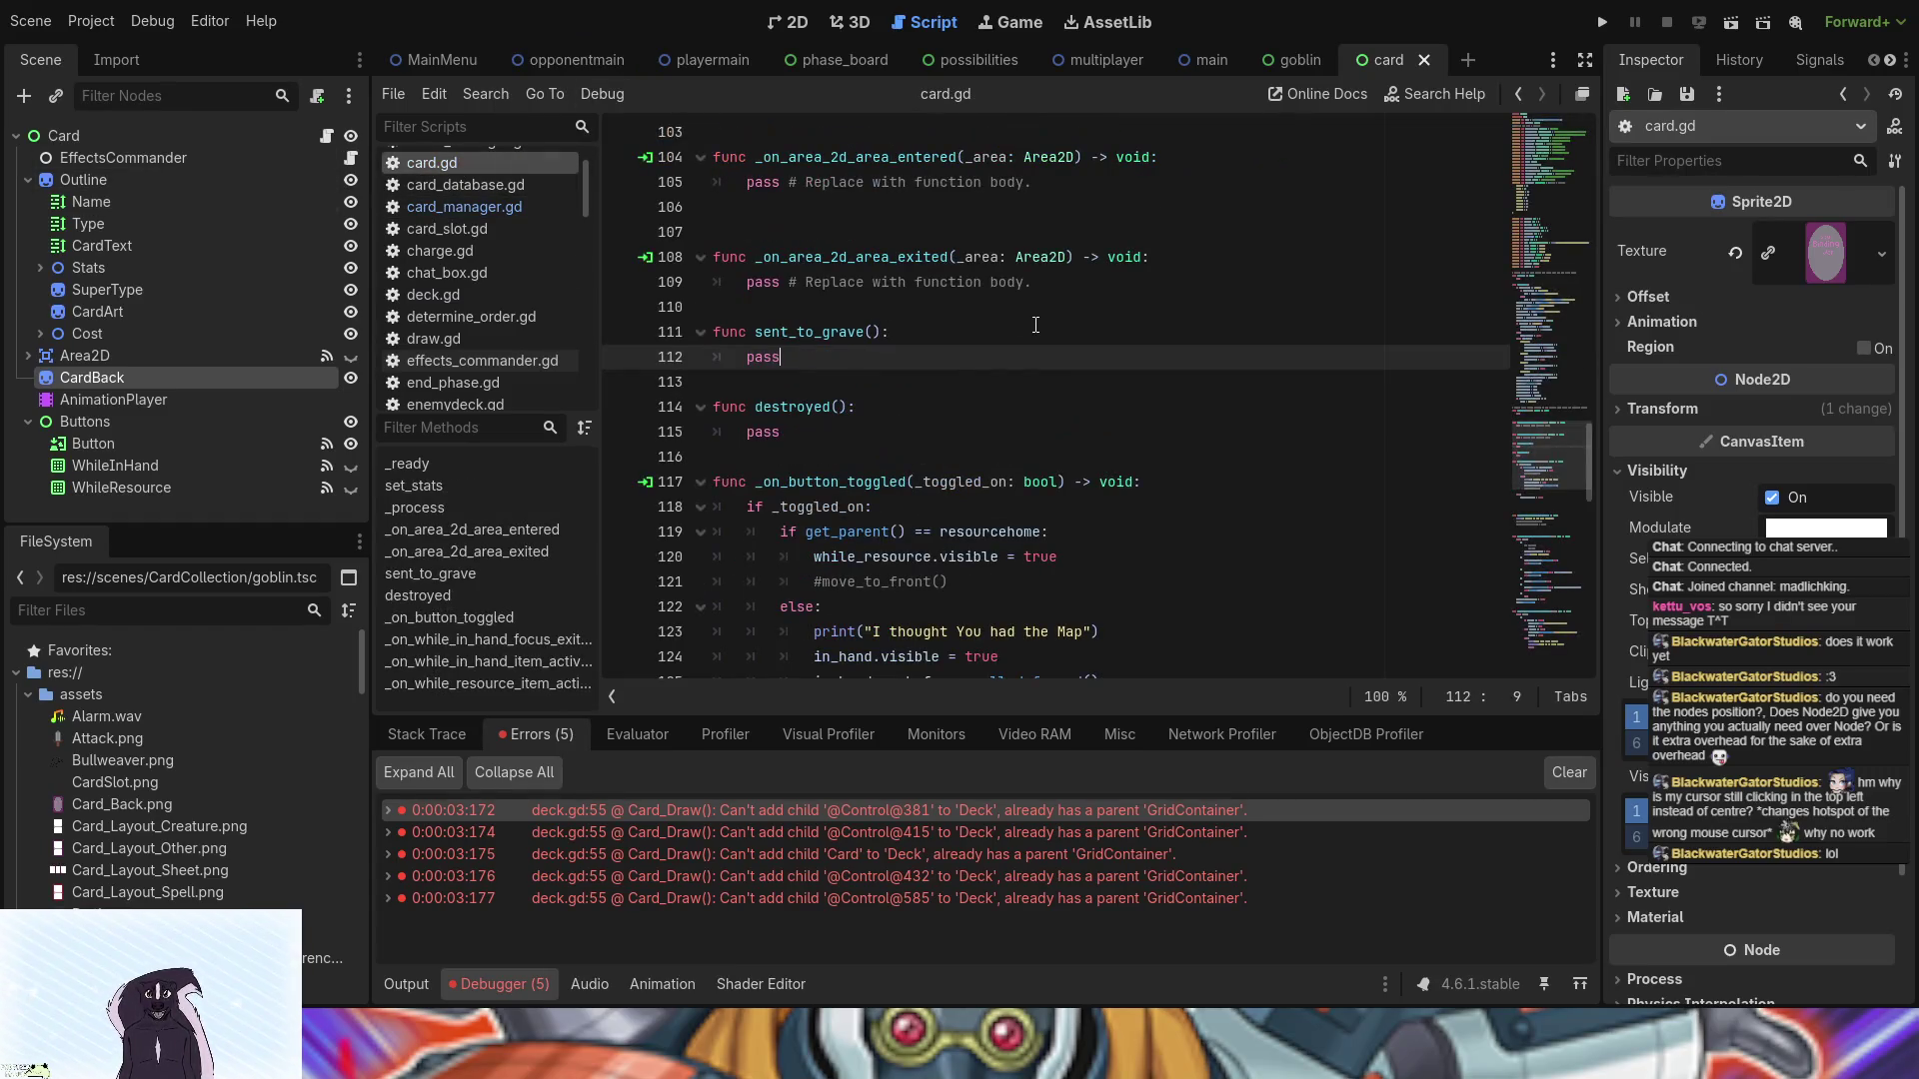
{"action": "scroll", "coordinate": [1138, 309], "scroll_direction": "down", "scroll_amount": 5}
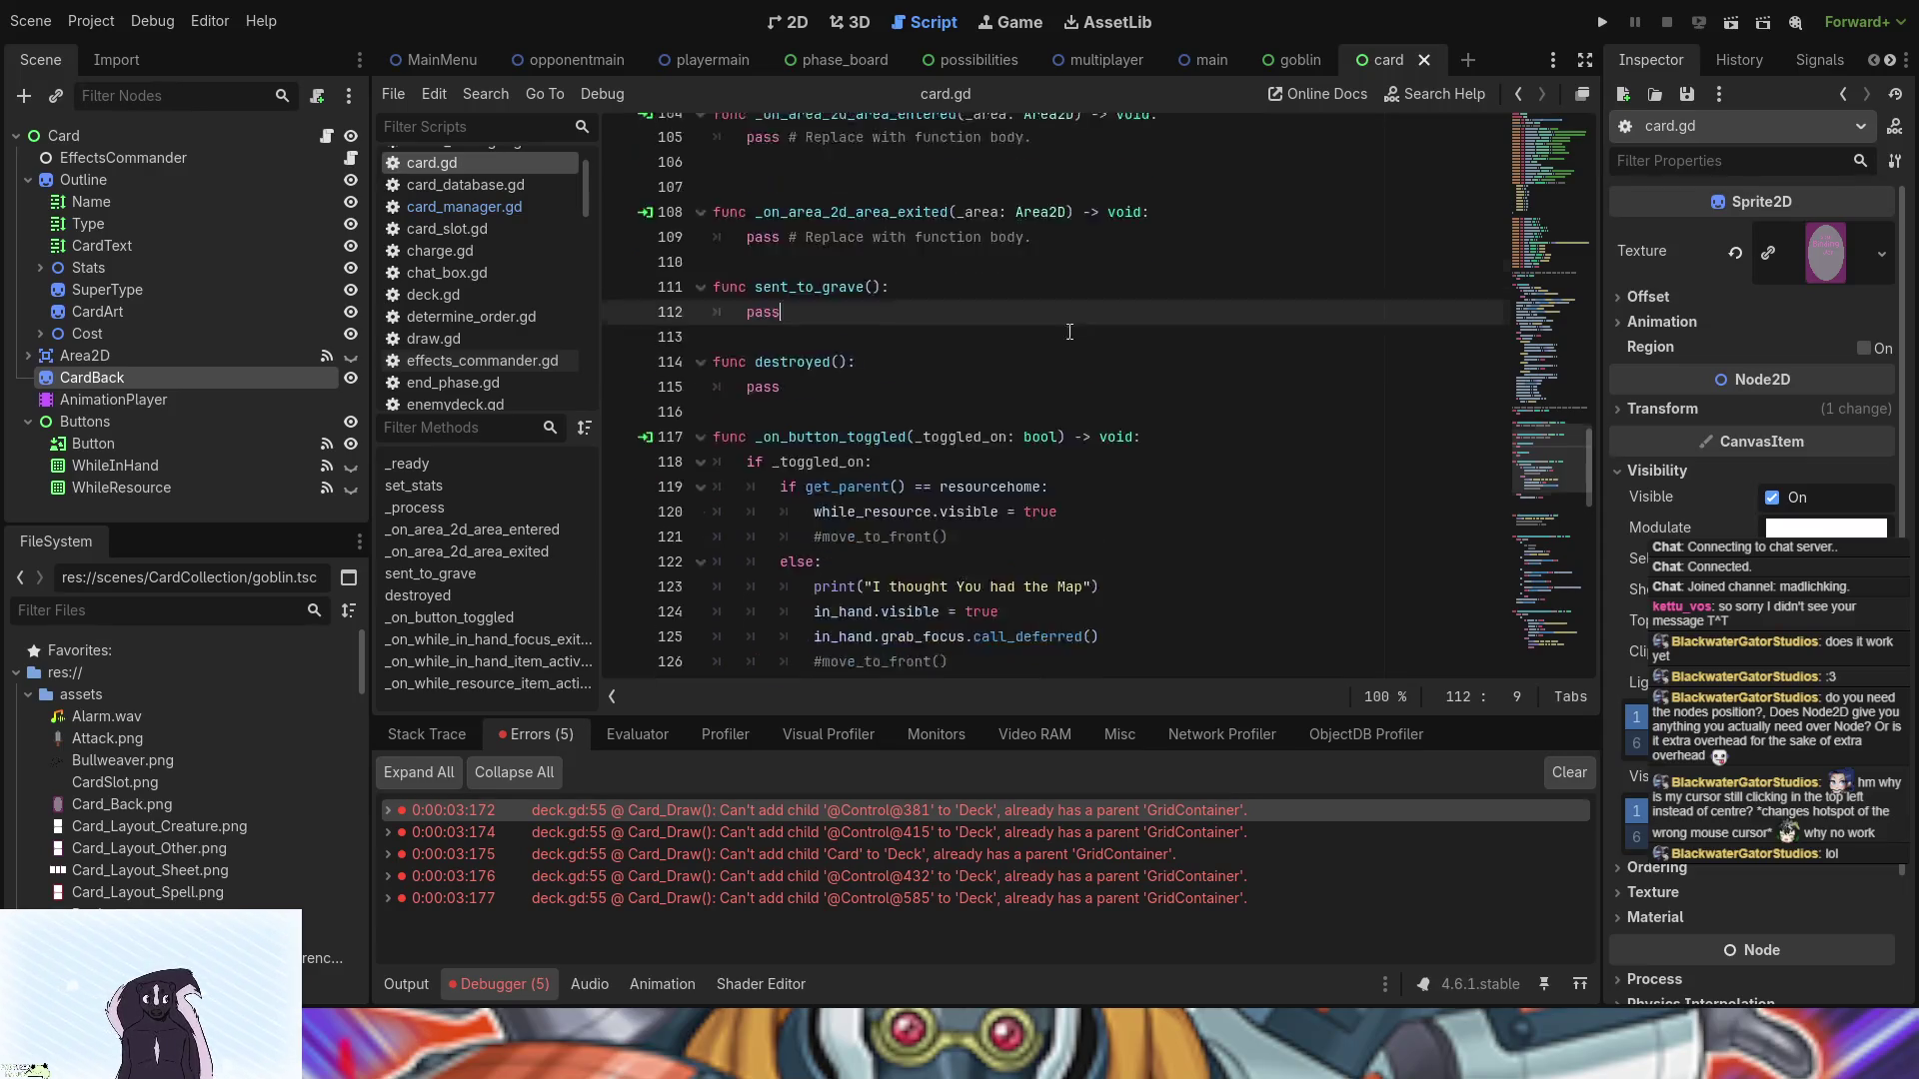
{"action": "scroll", "coordinate": [1043, 371], "scroll_direction": "down", "scroll_amount": 8}
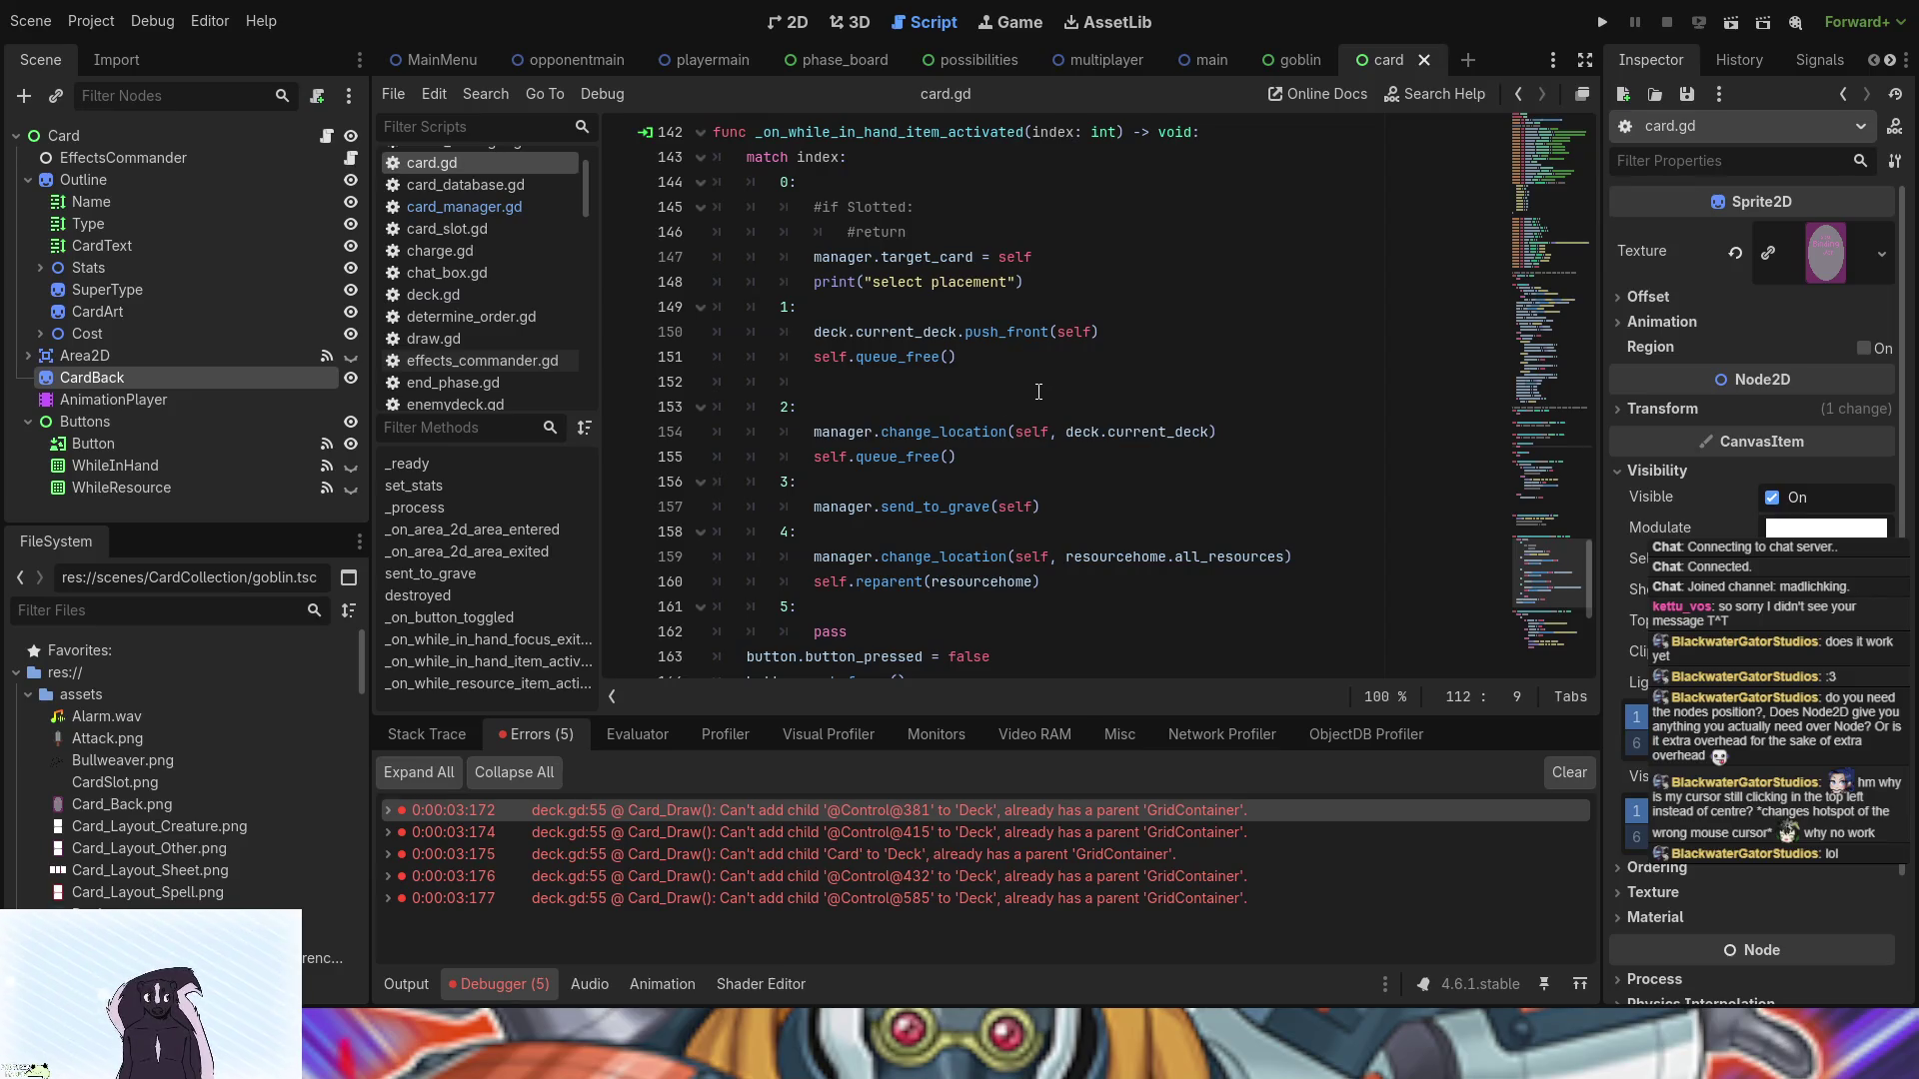
{"action": "left_click_drag", "start_coordinate": [882, 560], "coordinate": [1116, 557]}
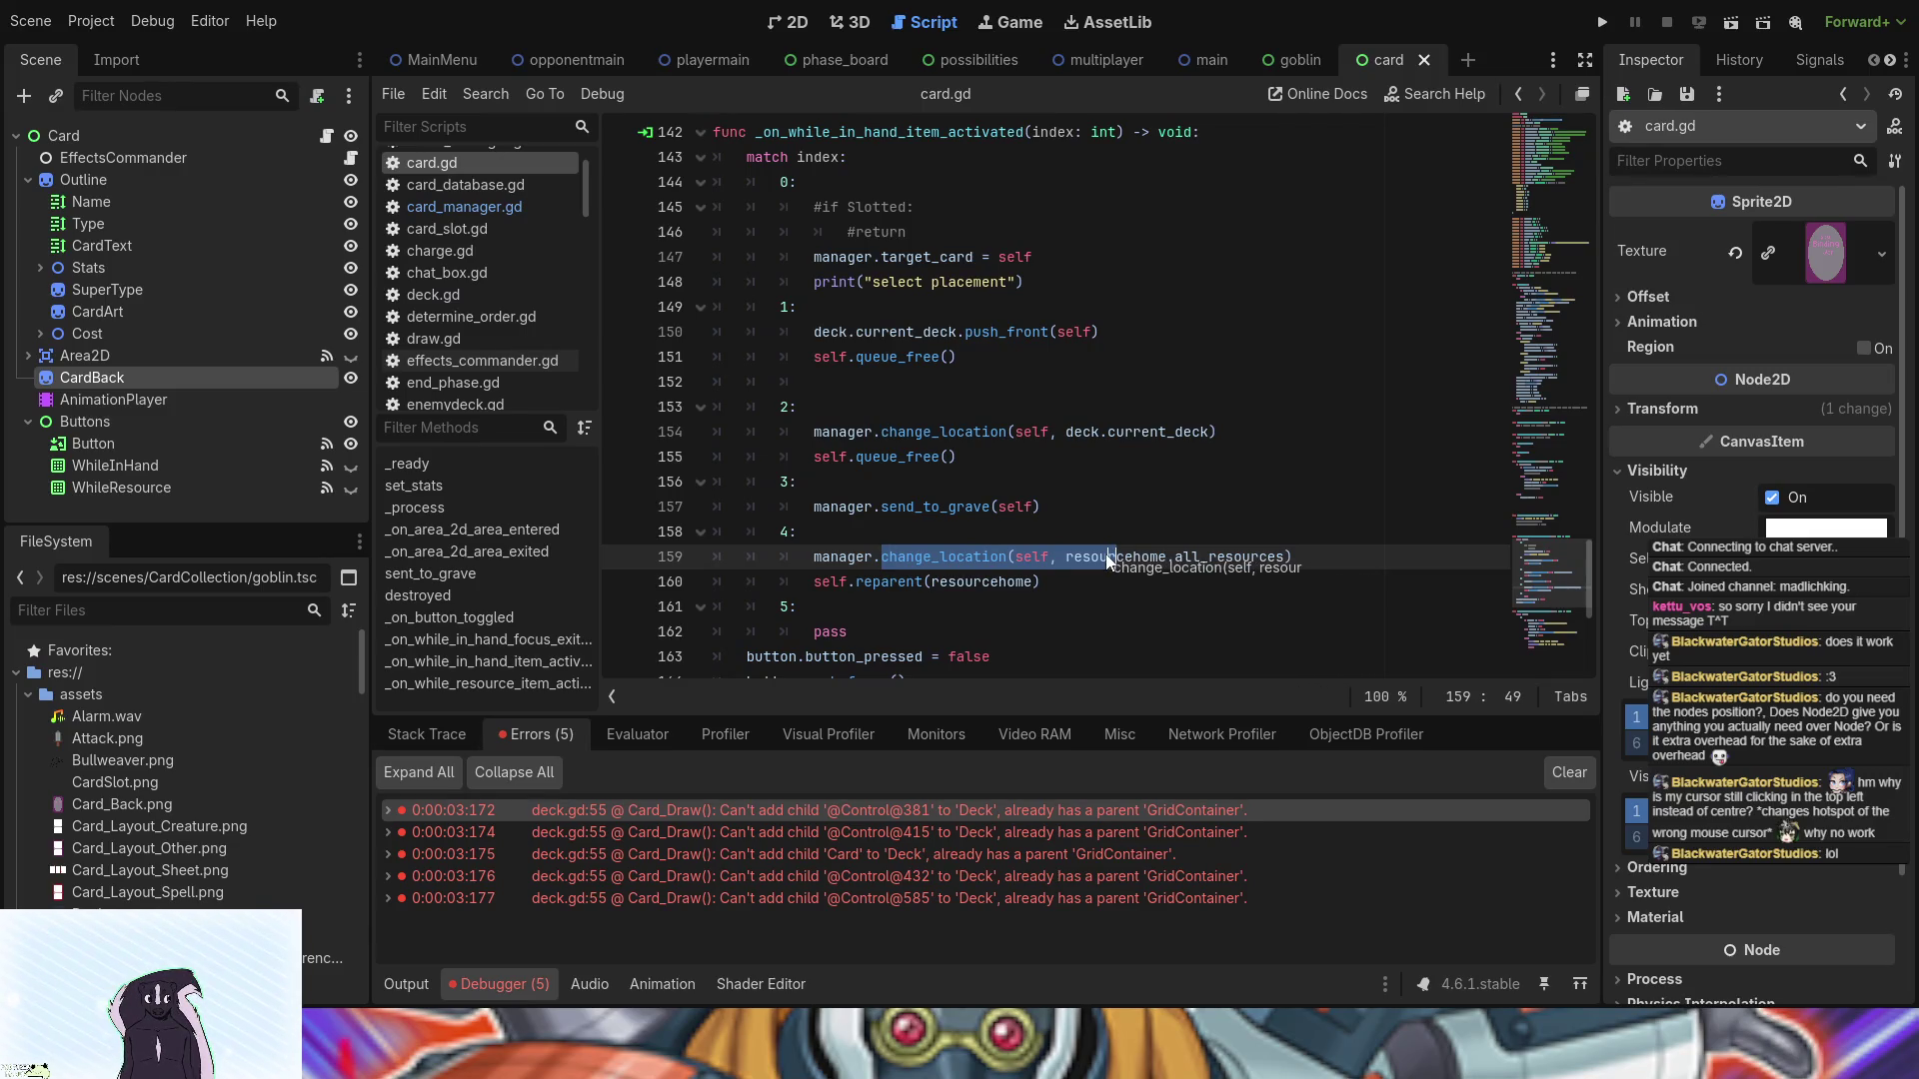
{"action": "left_click", "coordinate": [1167, 557]}
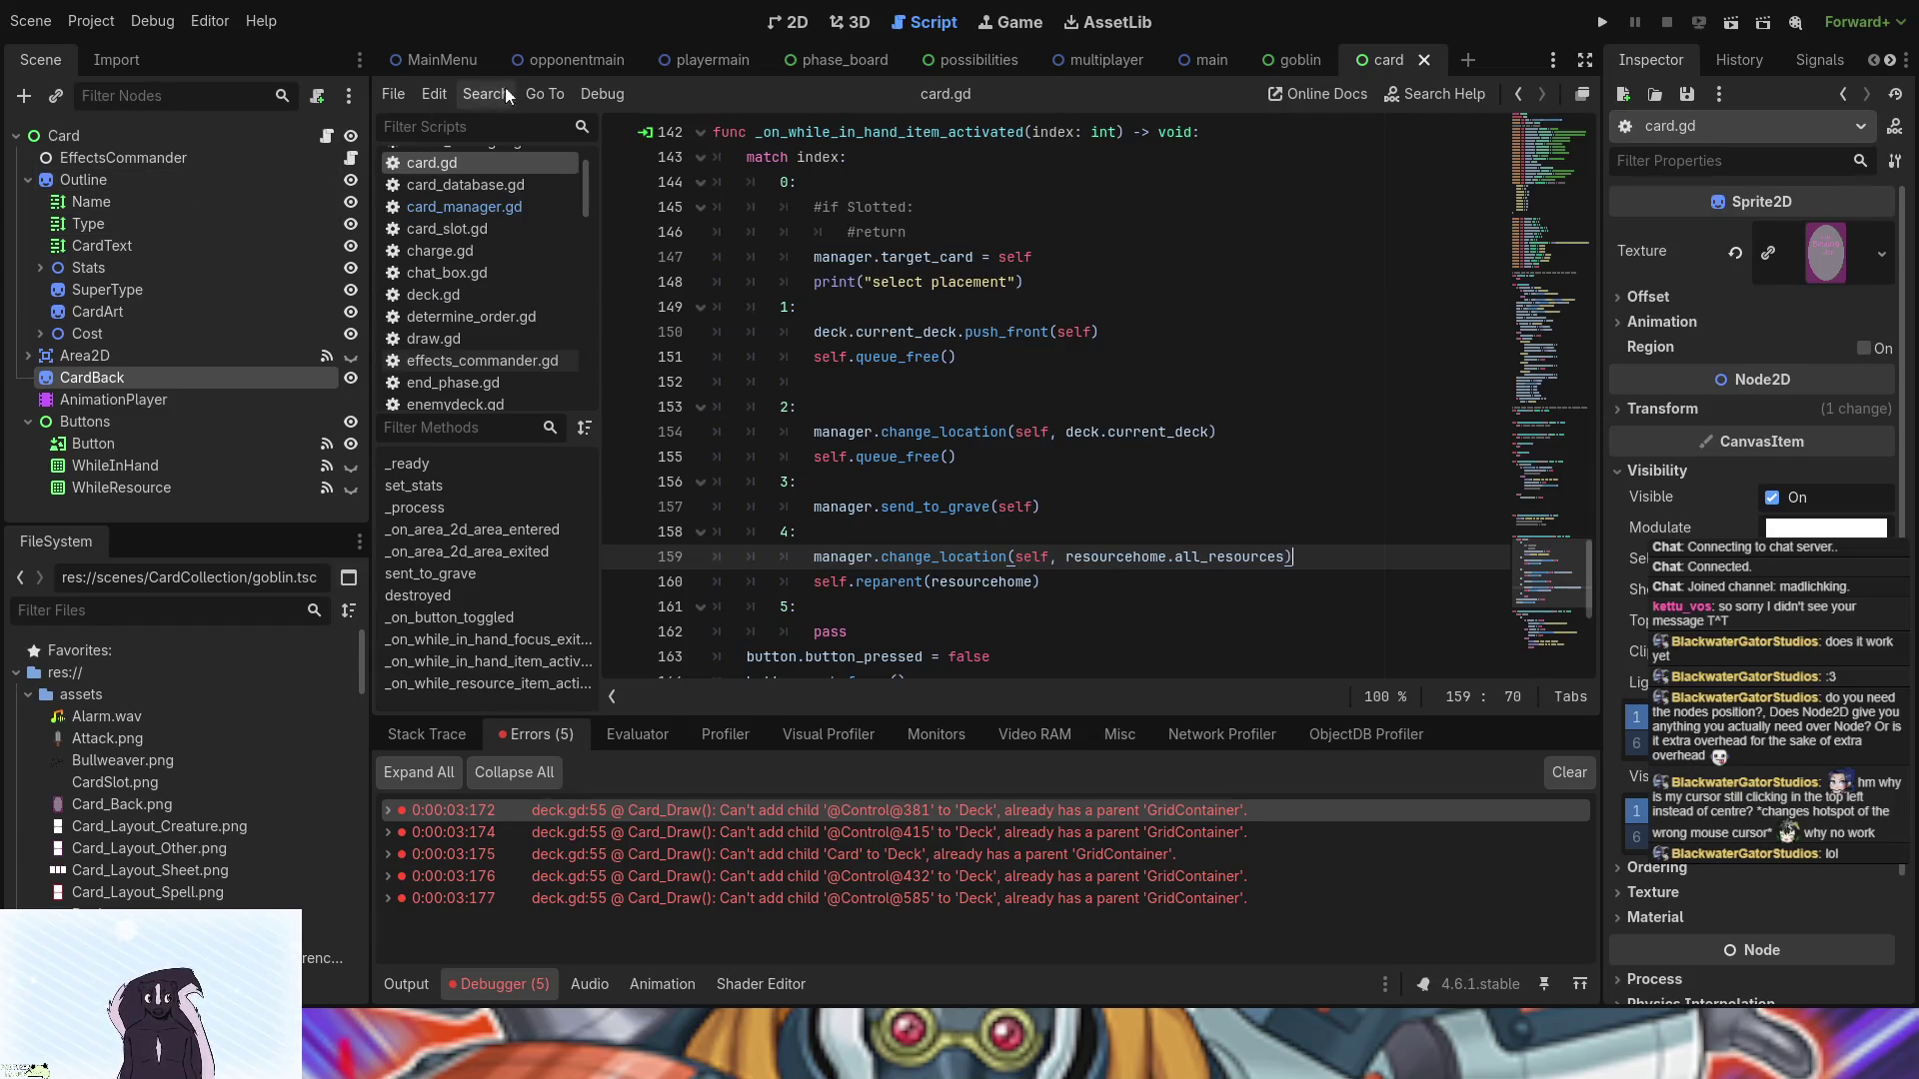
{"action": "left_click", "coordinate": [714, 64]}
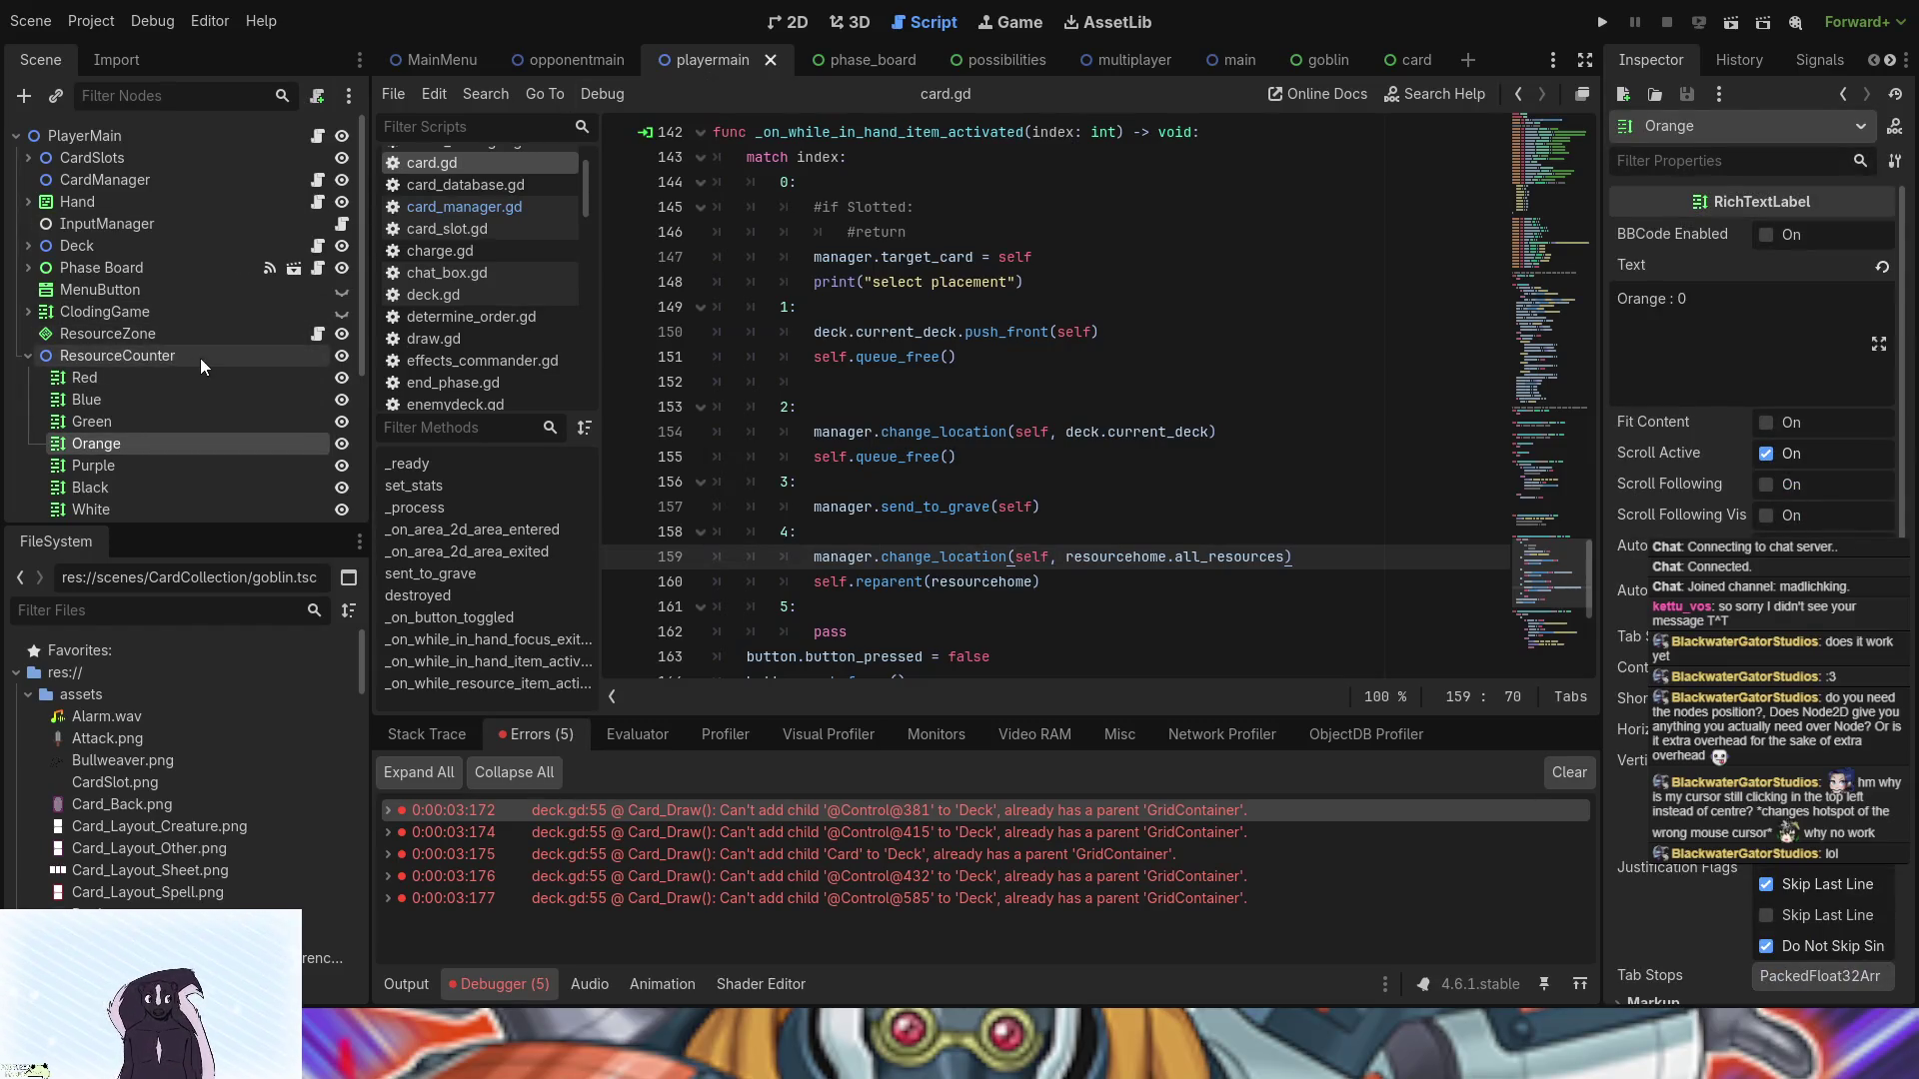
- Open CardManager's card_manager.gd and scroll through send_to_grave and cards_moving
{"action": "left_click", "coordinate": [319, 179]}
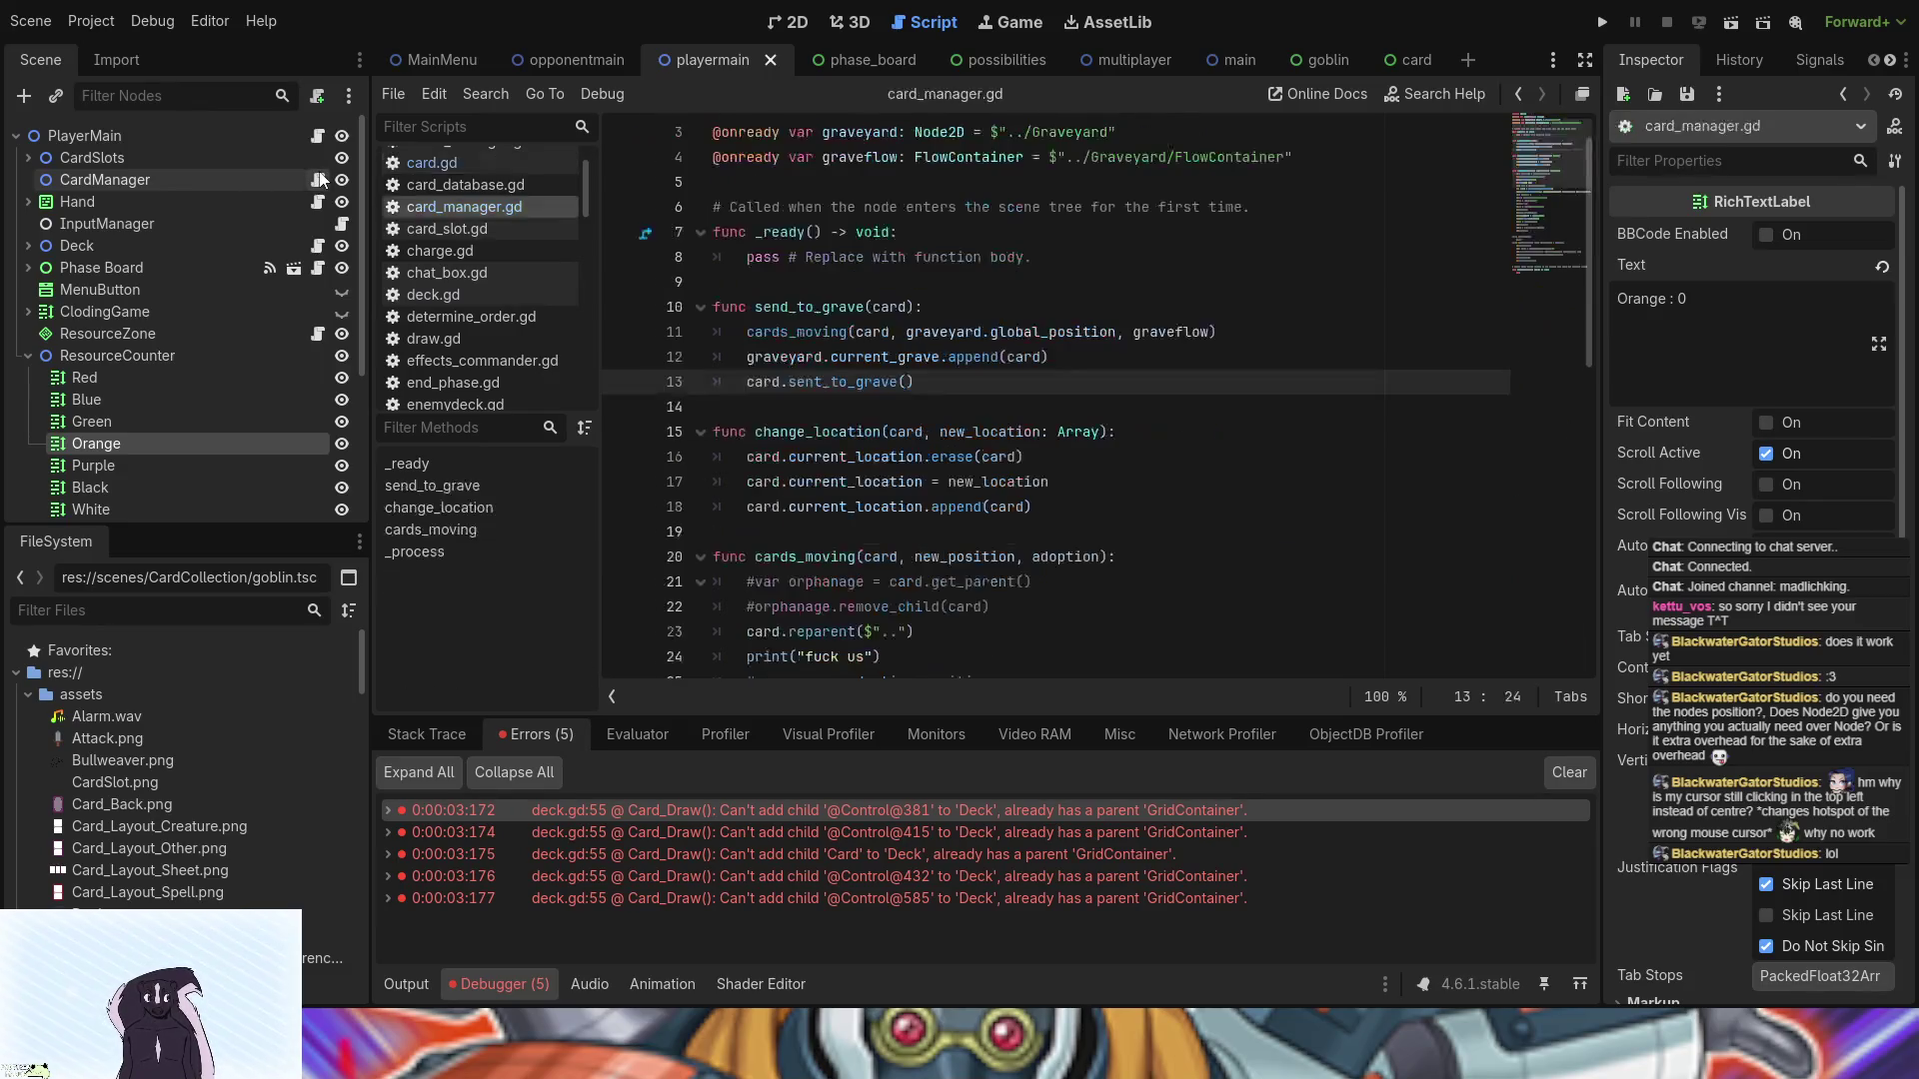
{"action": "scroll", "coordinate": [947, 609], "scroll_direction": "down", "scroll_amount": 1}
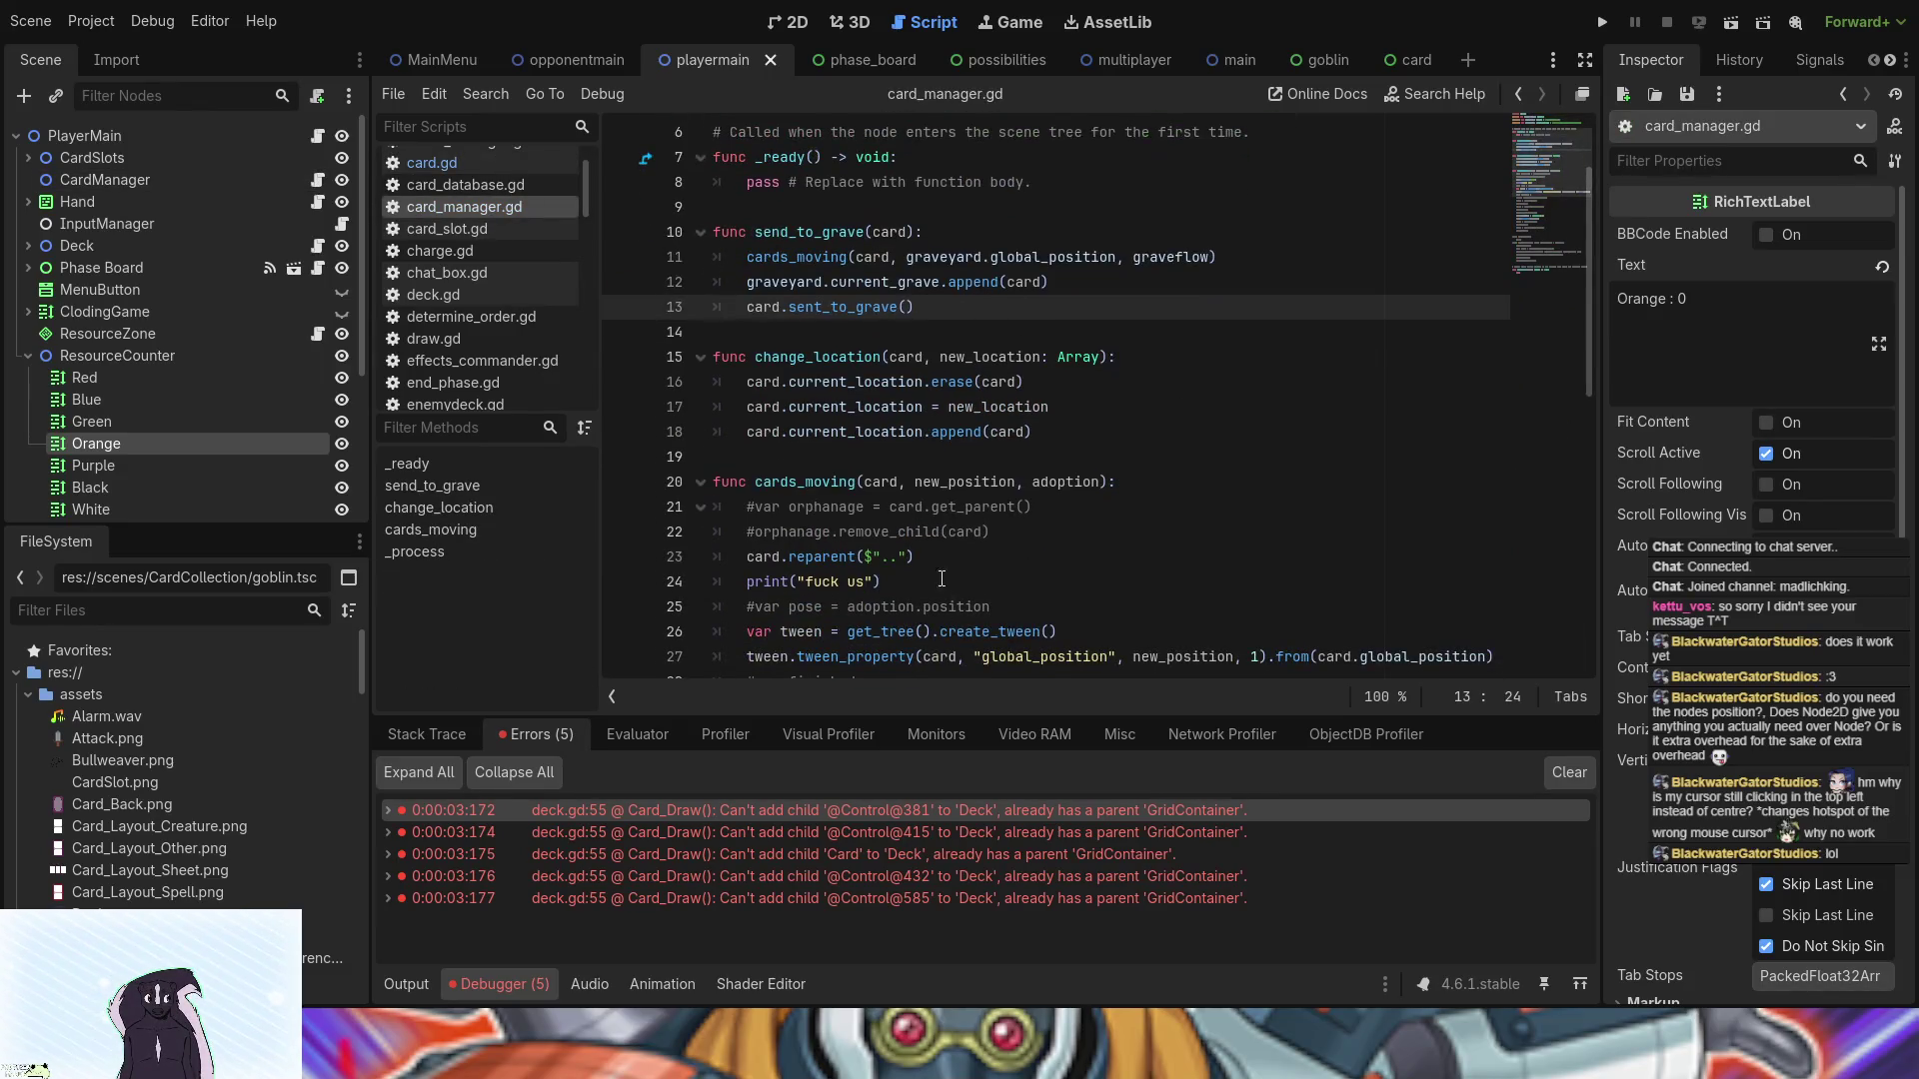
{"action": "scroll", "coordinate": [943, 585], "scroll_direction": "down", "scroll_amount": 3}
{"action": "scroll", "coordinate": [856, 508], "scroll_direction": "up", "scroll_amount": 3}
{"action": "scroll", "coordinate": [855, 507], "scroll_direction": "down", "scroll_amount": 3}
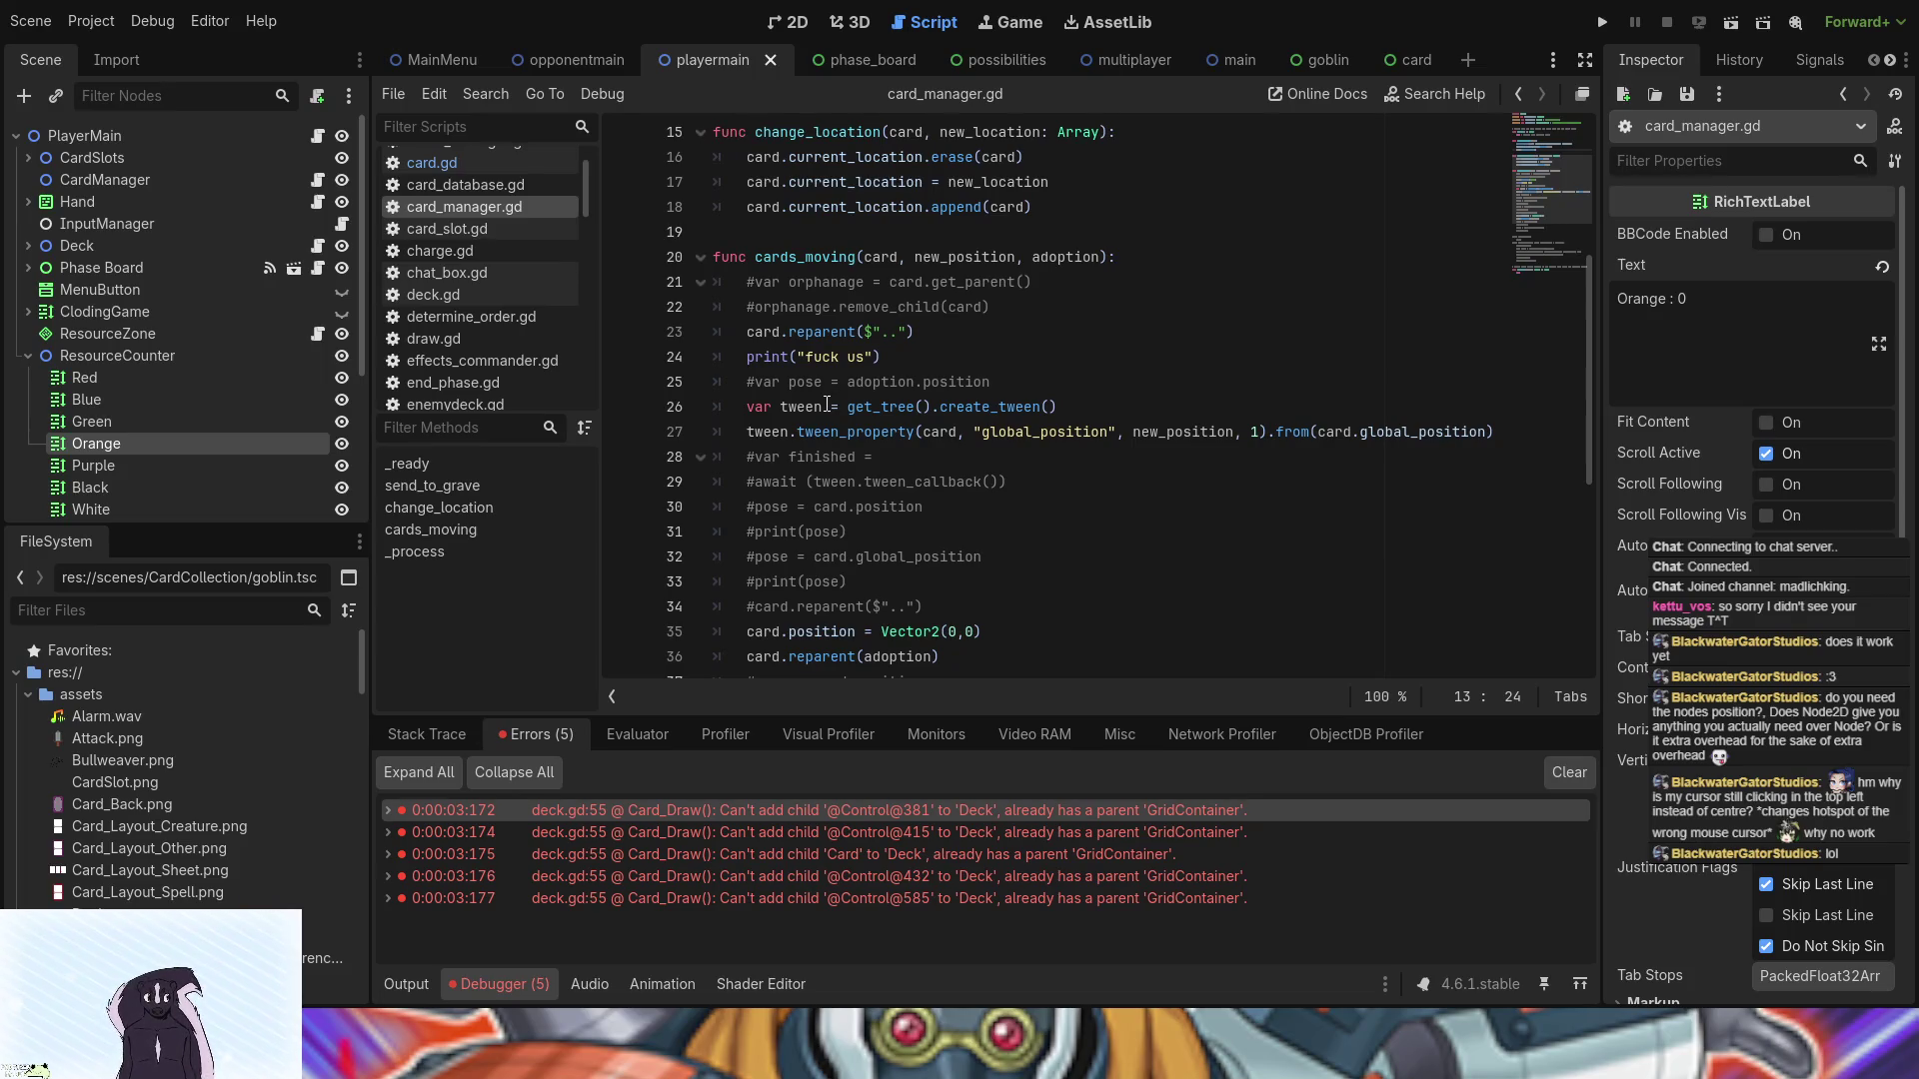
{"action": "scroll", "coordinate": [824, 432], "scroll_direction": "down", "scroll_amount": 2}
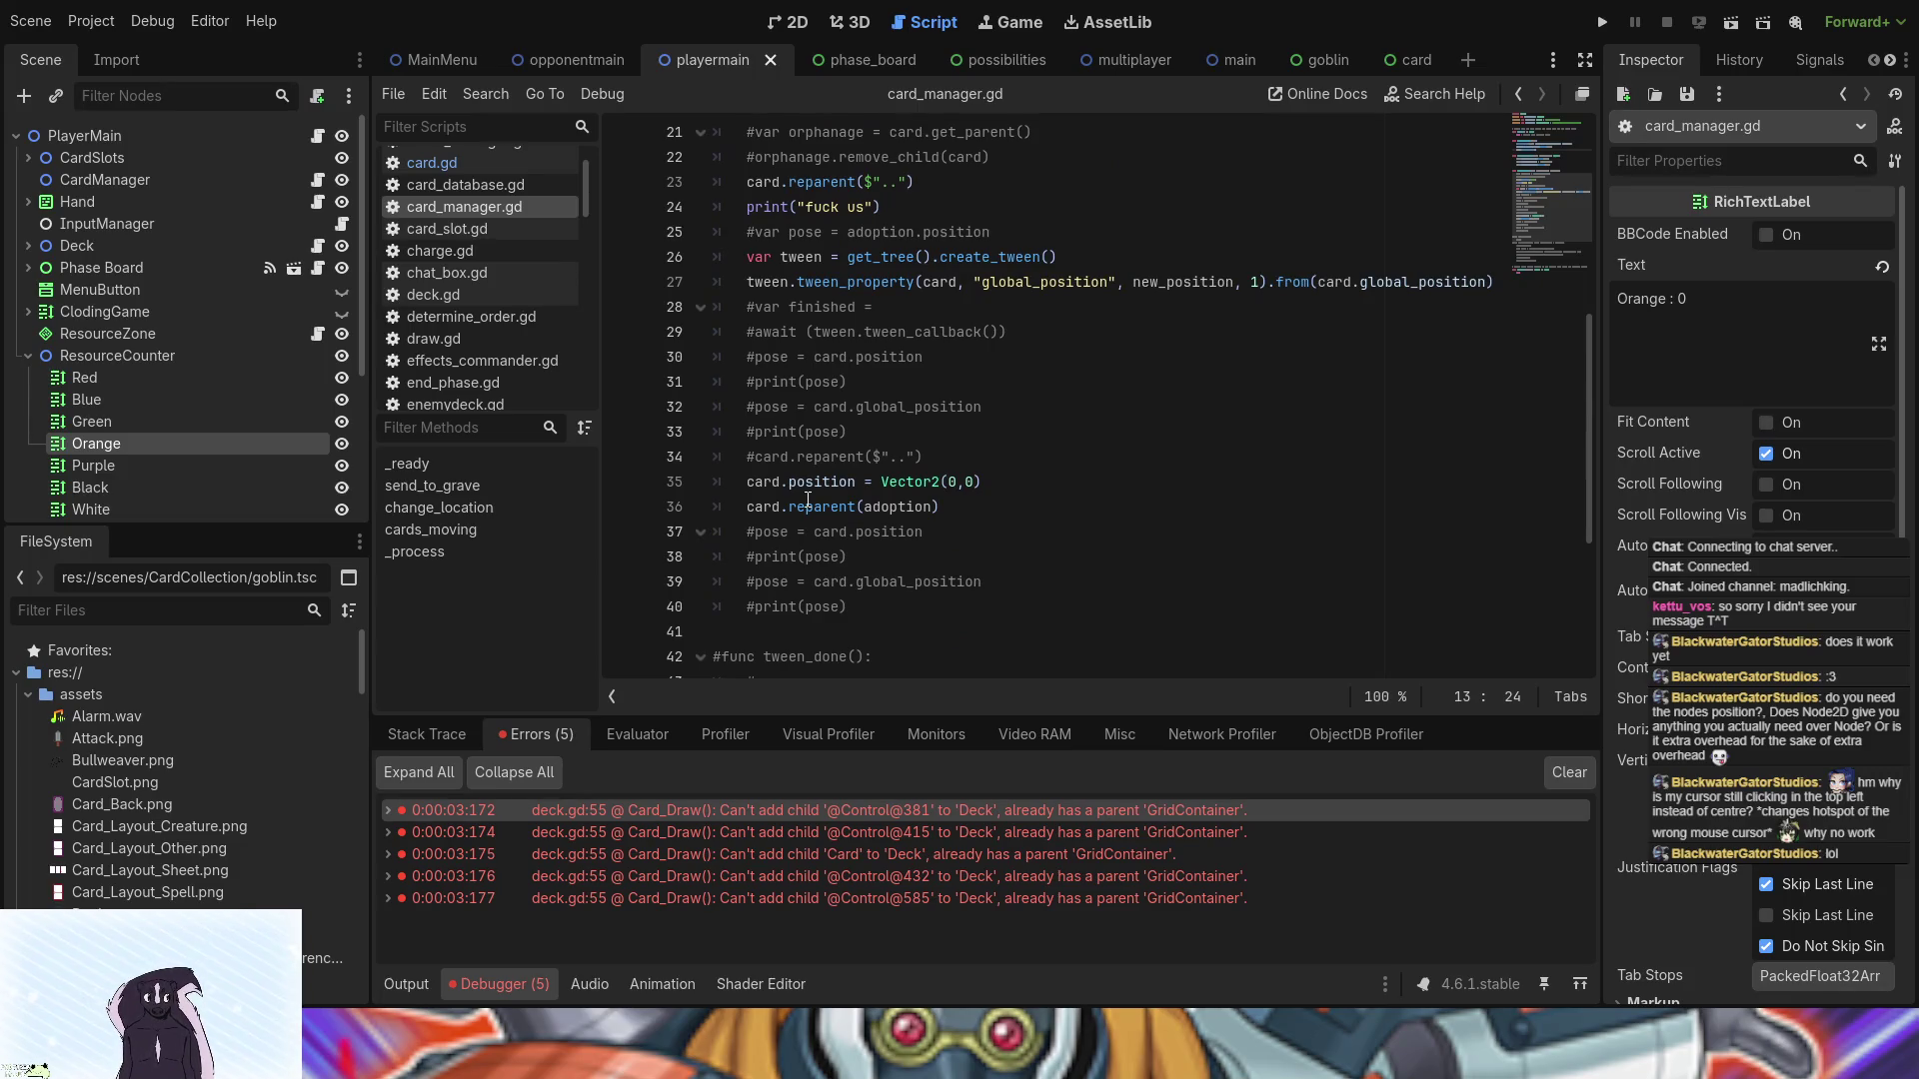
{"action": "scroll", "coordinate": [808, 498], "scroll_direction": "up", "scroll_amount": 5}
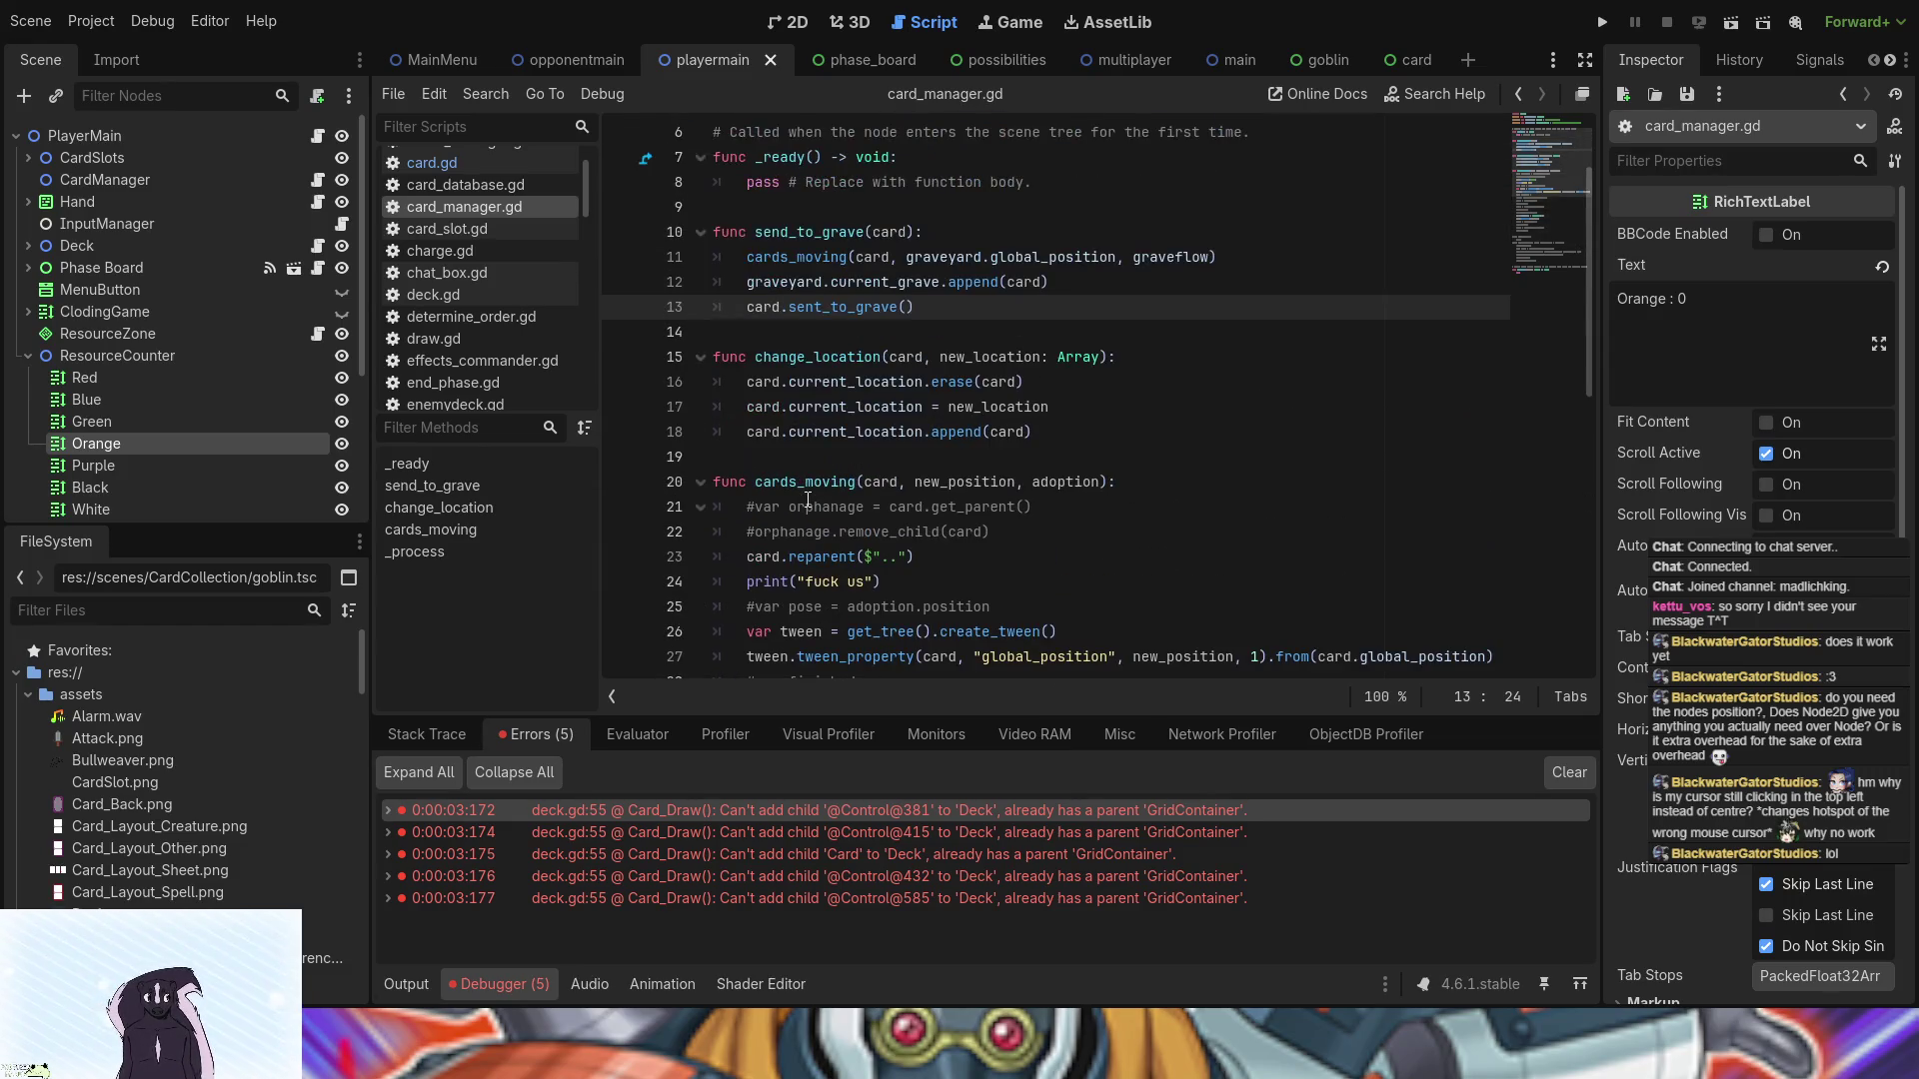
- Inspect change_location at line 17, scrolling through the neighbouring functions
{"action": "left_click", "coordinate": [914, 409]}
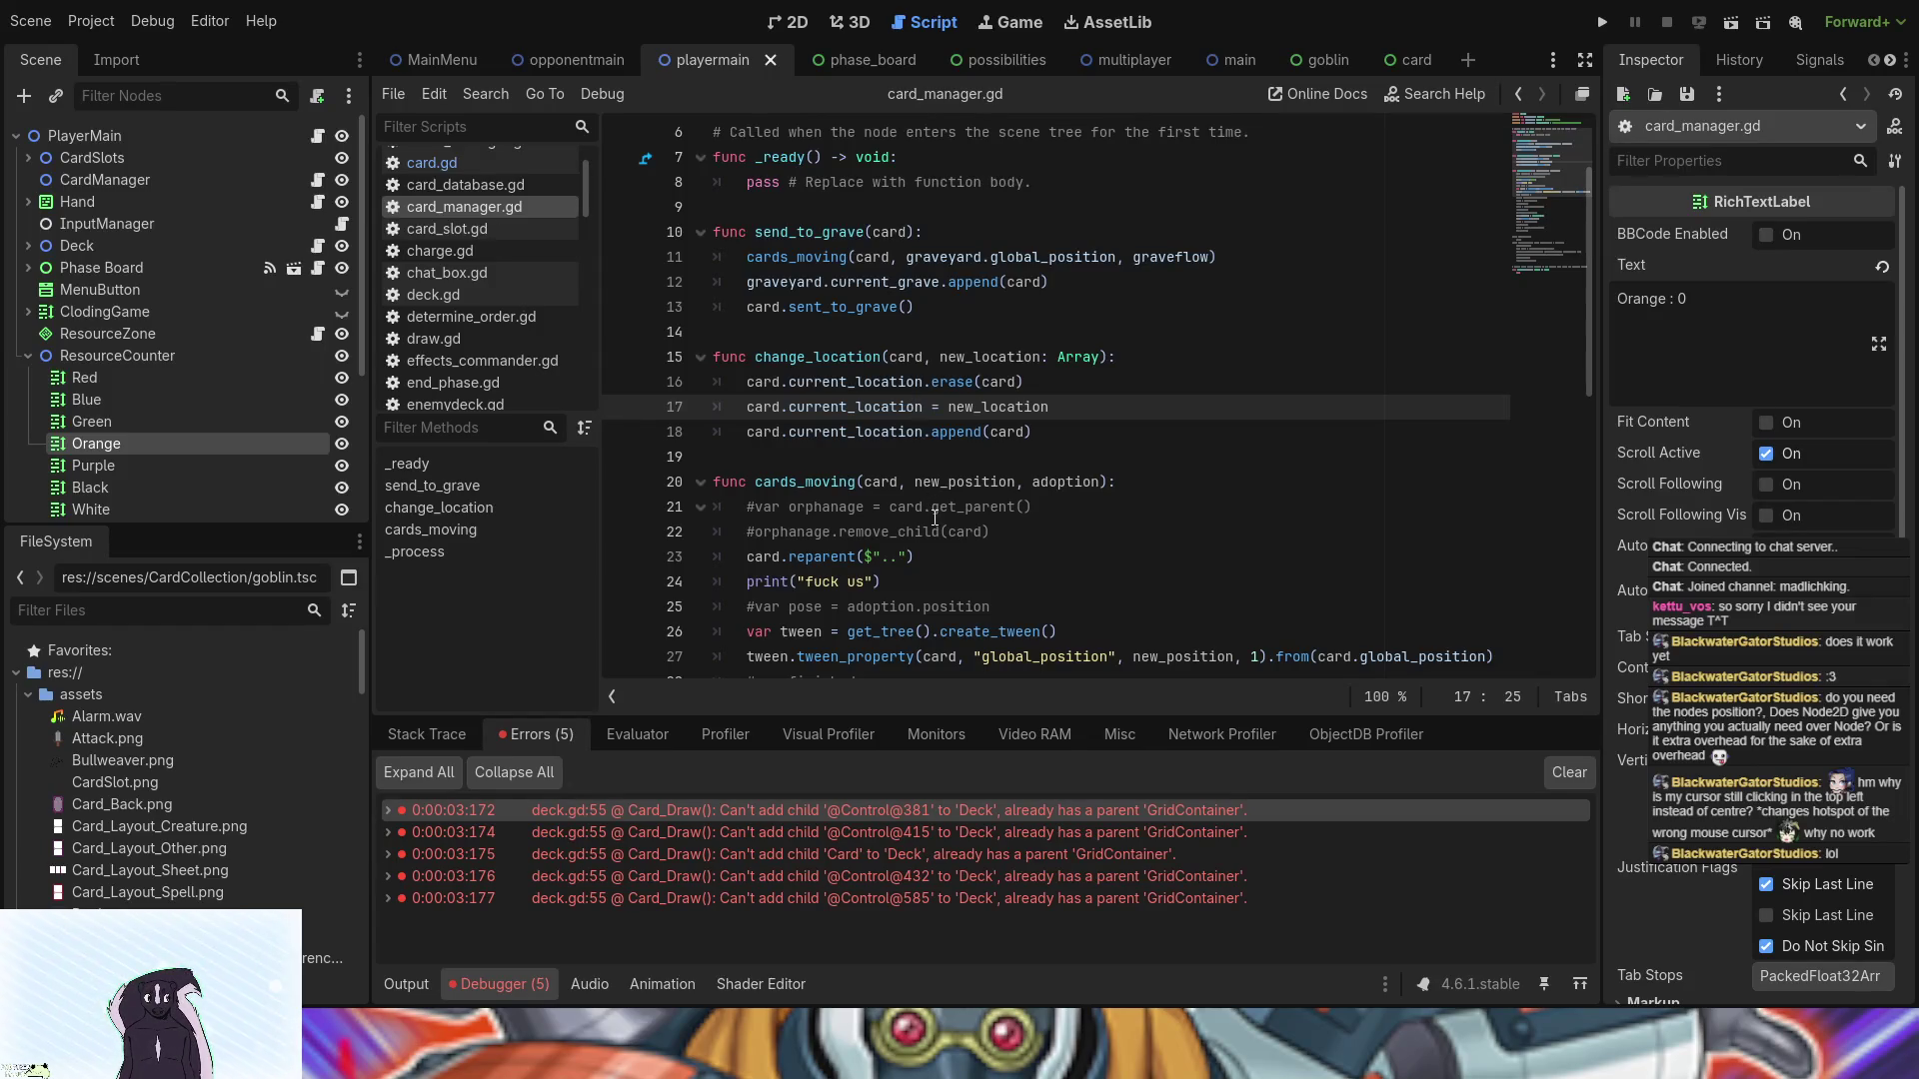
{"action": "scroll", "coordinate": [935, 518], "scroll_direction": "down", "scroll_amount": 3}
{"action": "scroll", "coordinate": [935, 517], "scroll_direction": "down", "scroll_amount": 2}
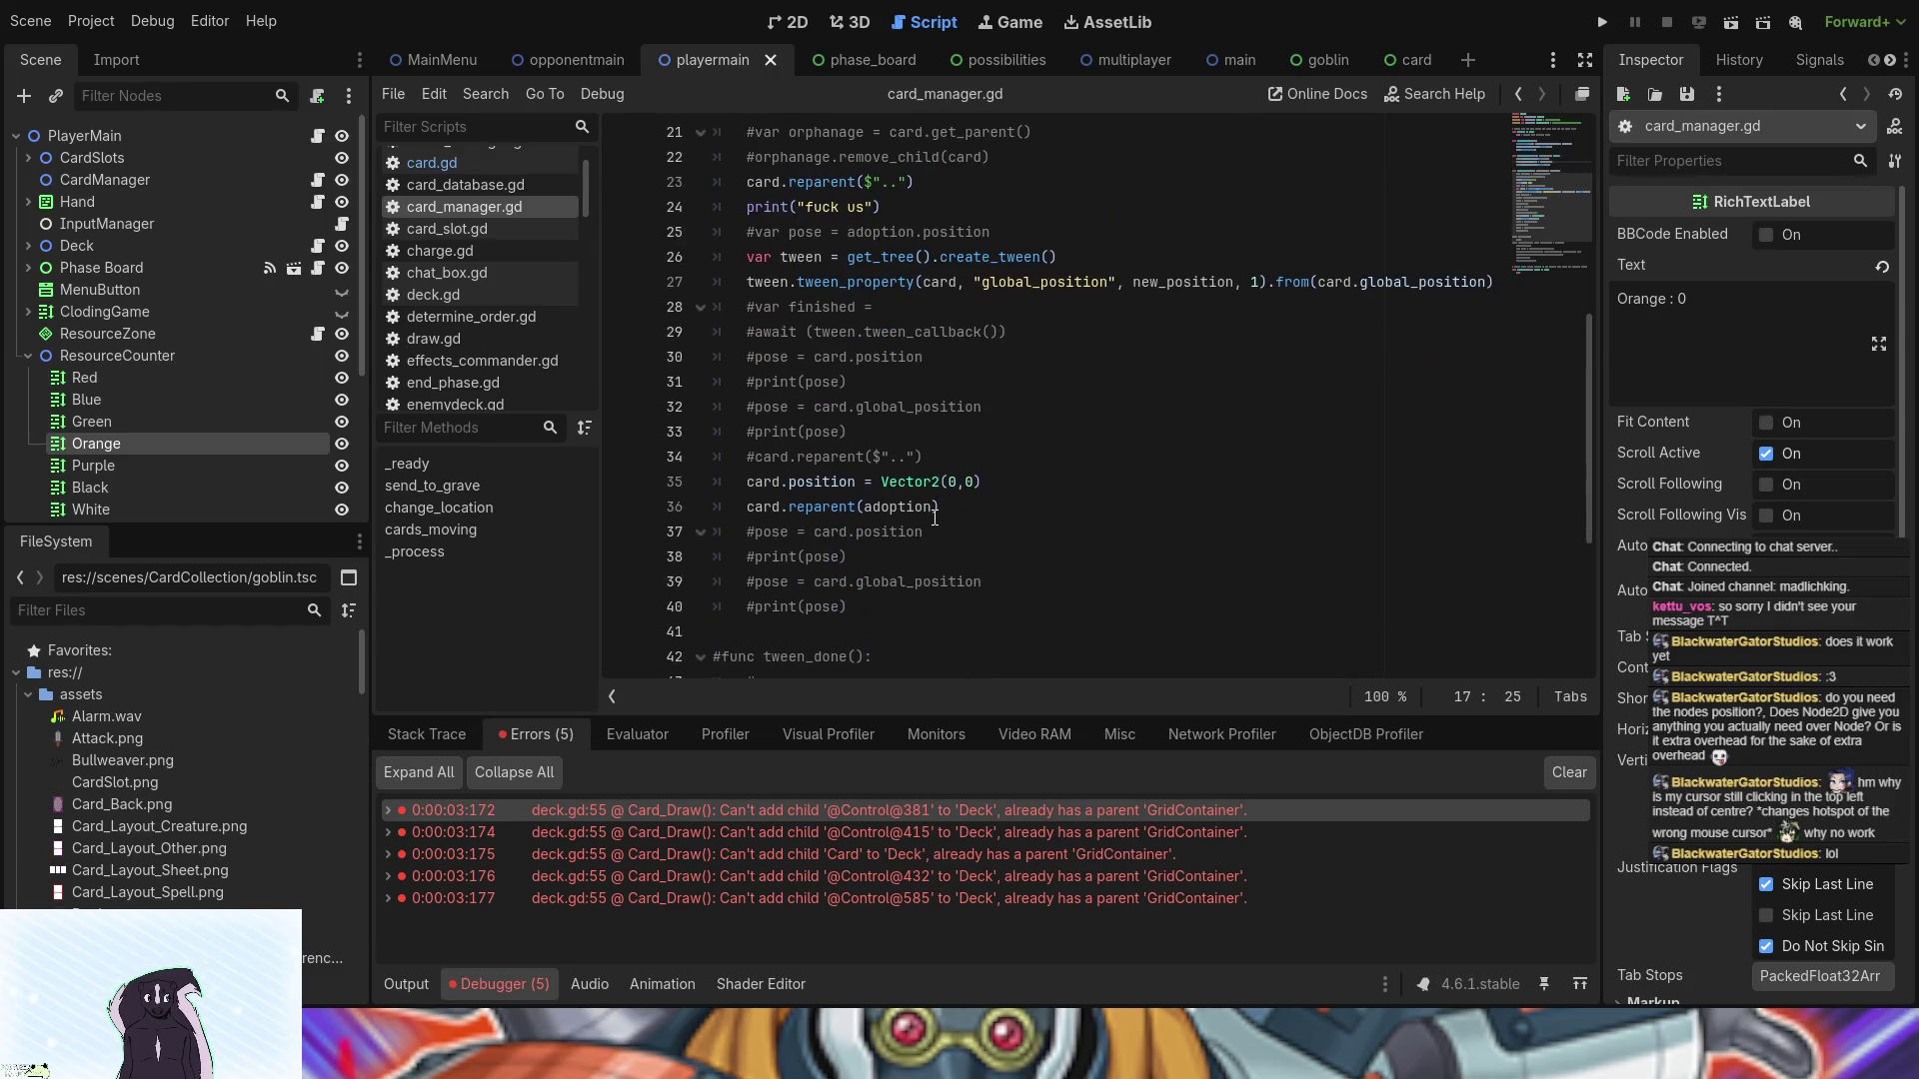
{"action": "scroll", "coordinate": [934, 518], "scroll_direction": "up", "scroll_amount": 3}
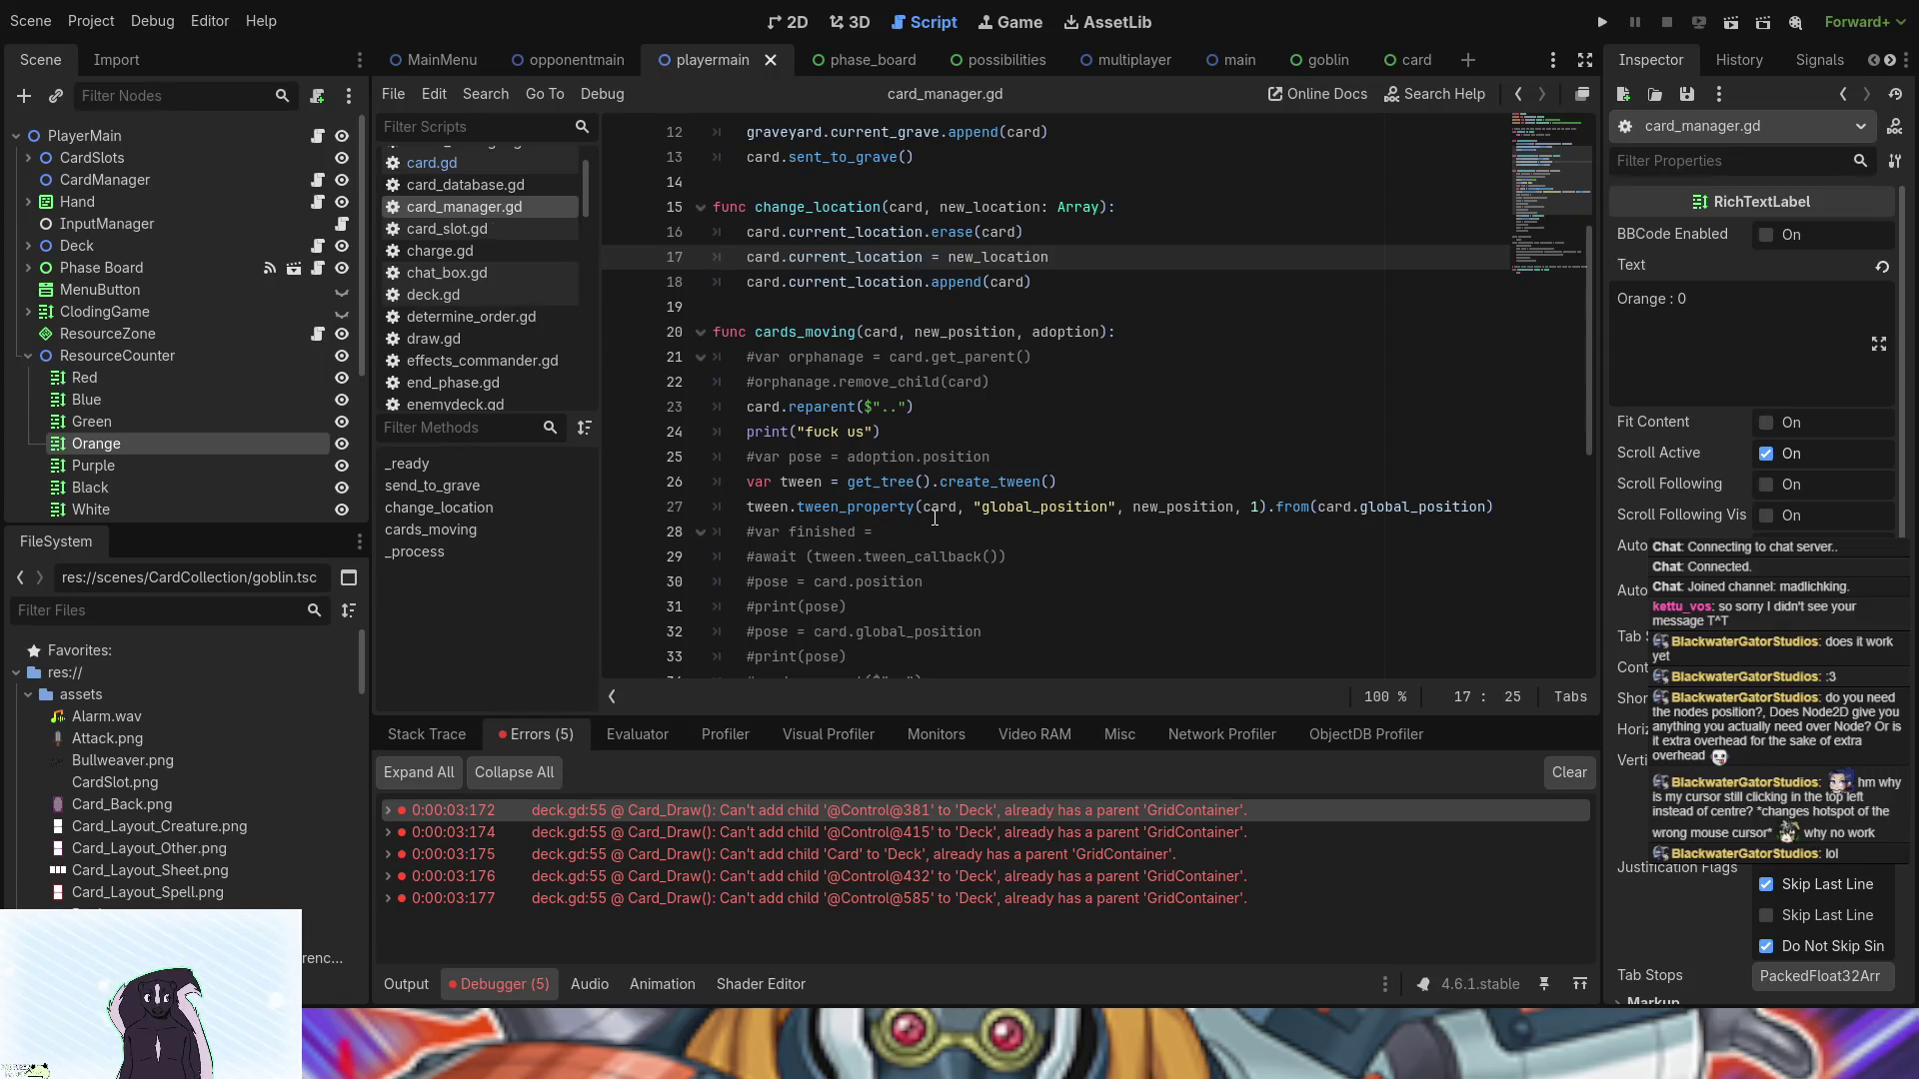
{"action": "scroll", "coordinate": [934, 517], "scroll_direction": "up", "scroll_amount": 2}
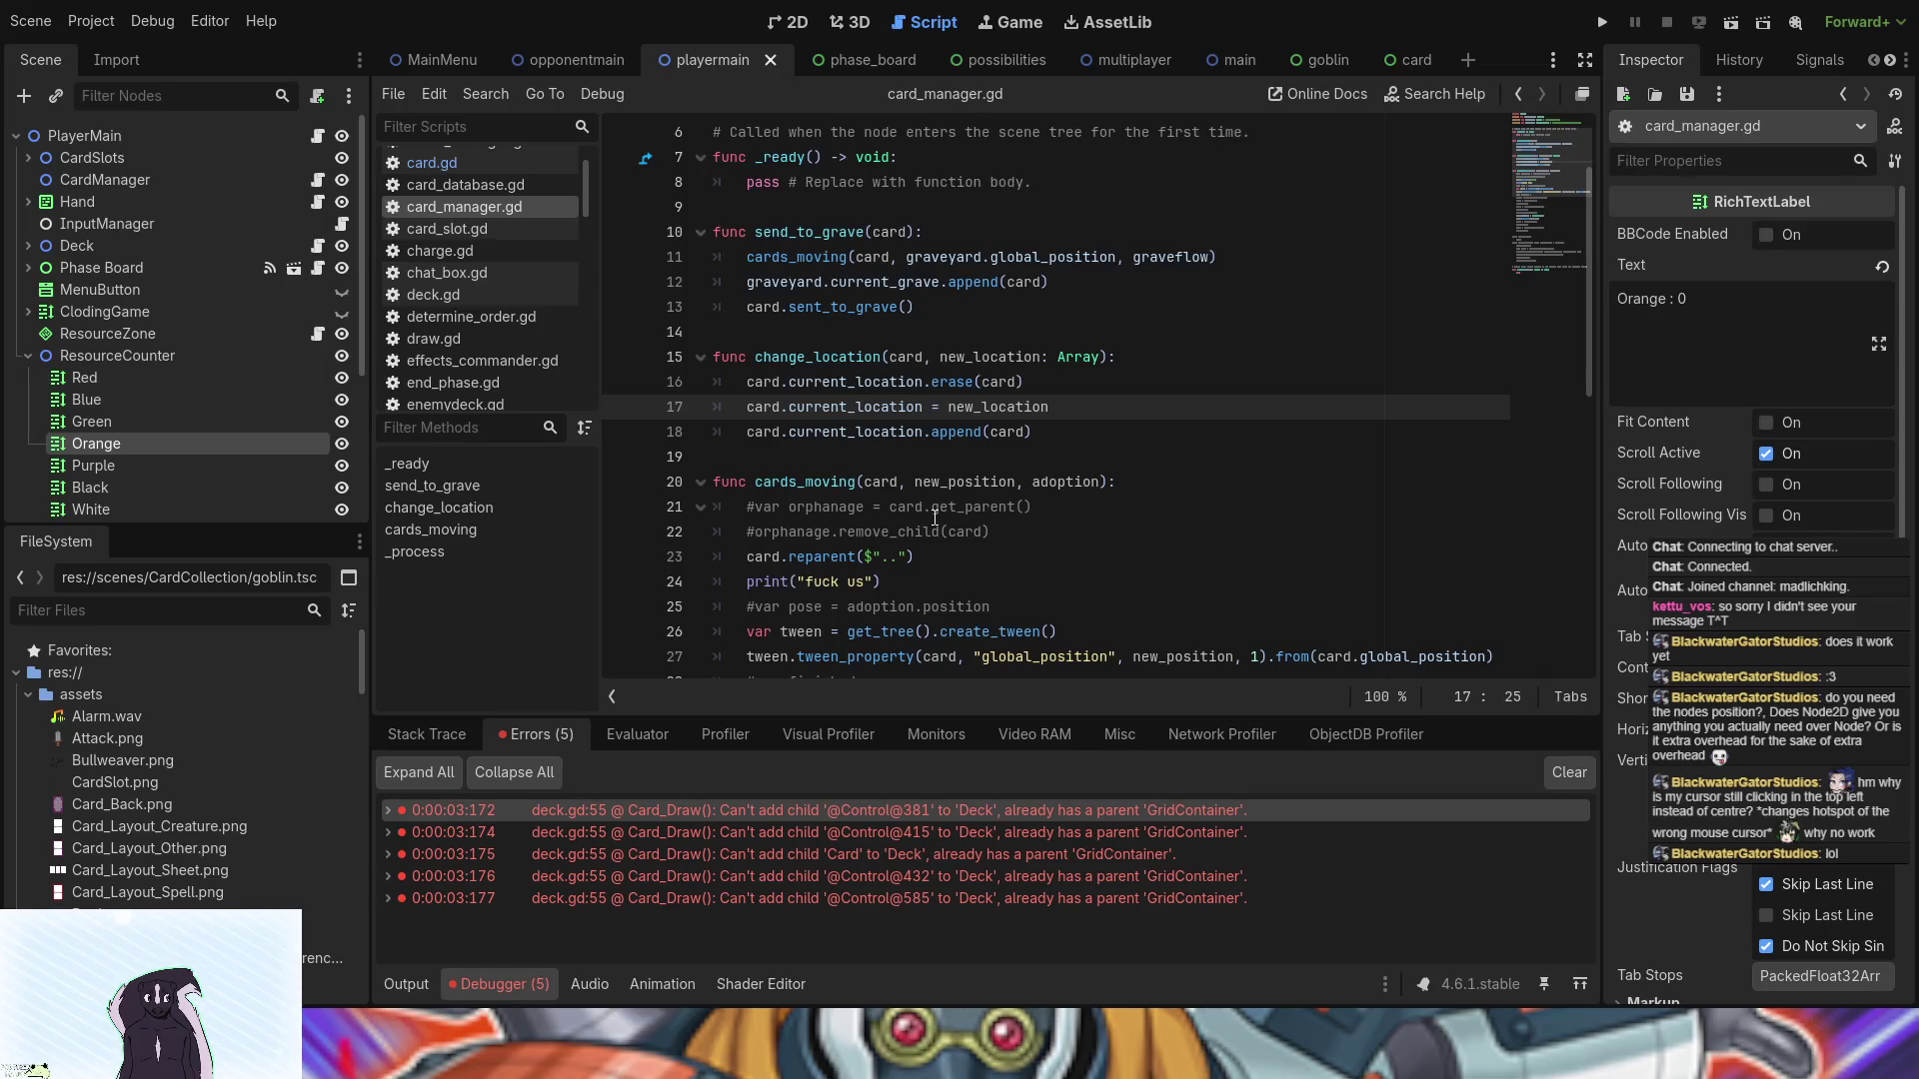
- Reopen card.gd from the Card scene and select self.queue_free() on line 155
{"action": "left_click", "coordinate": [1394, 59]}
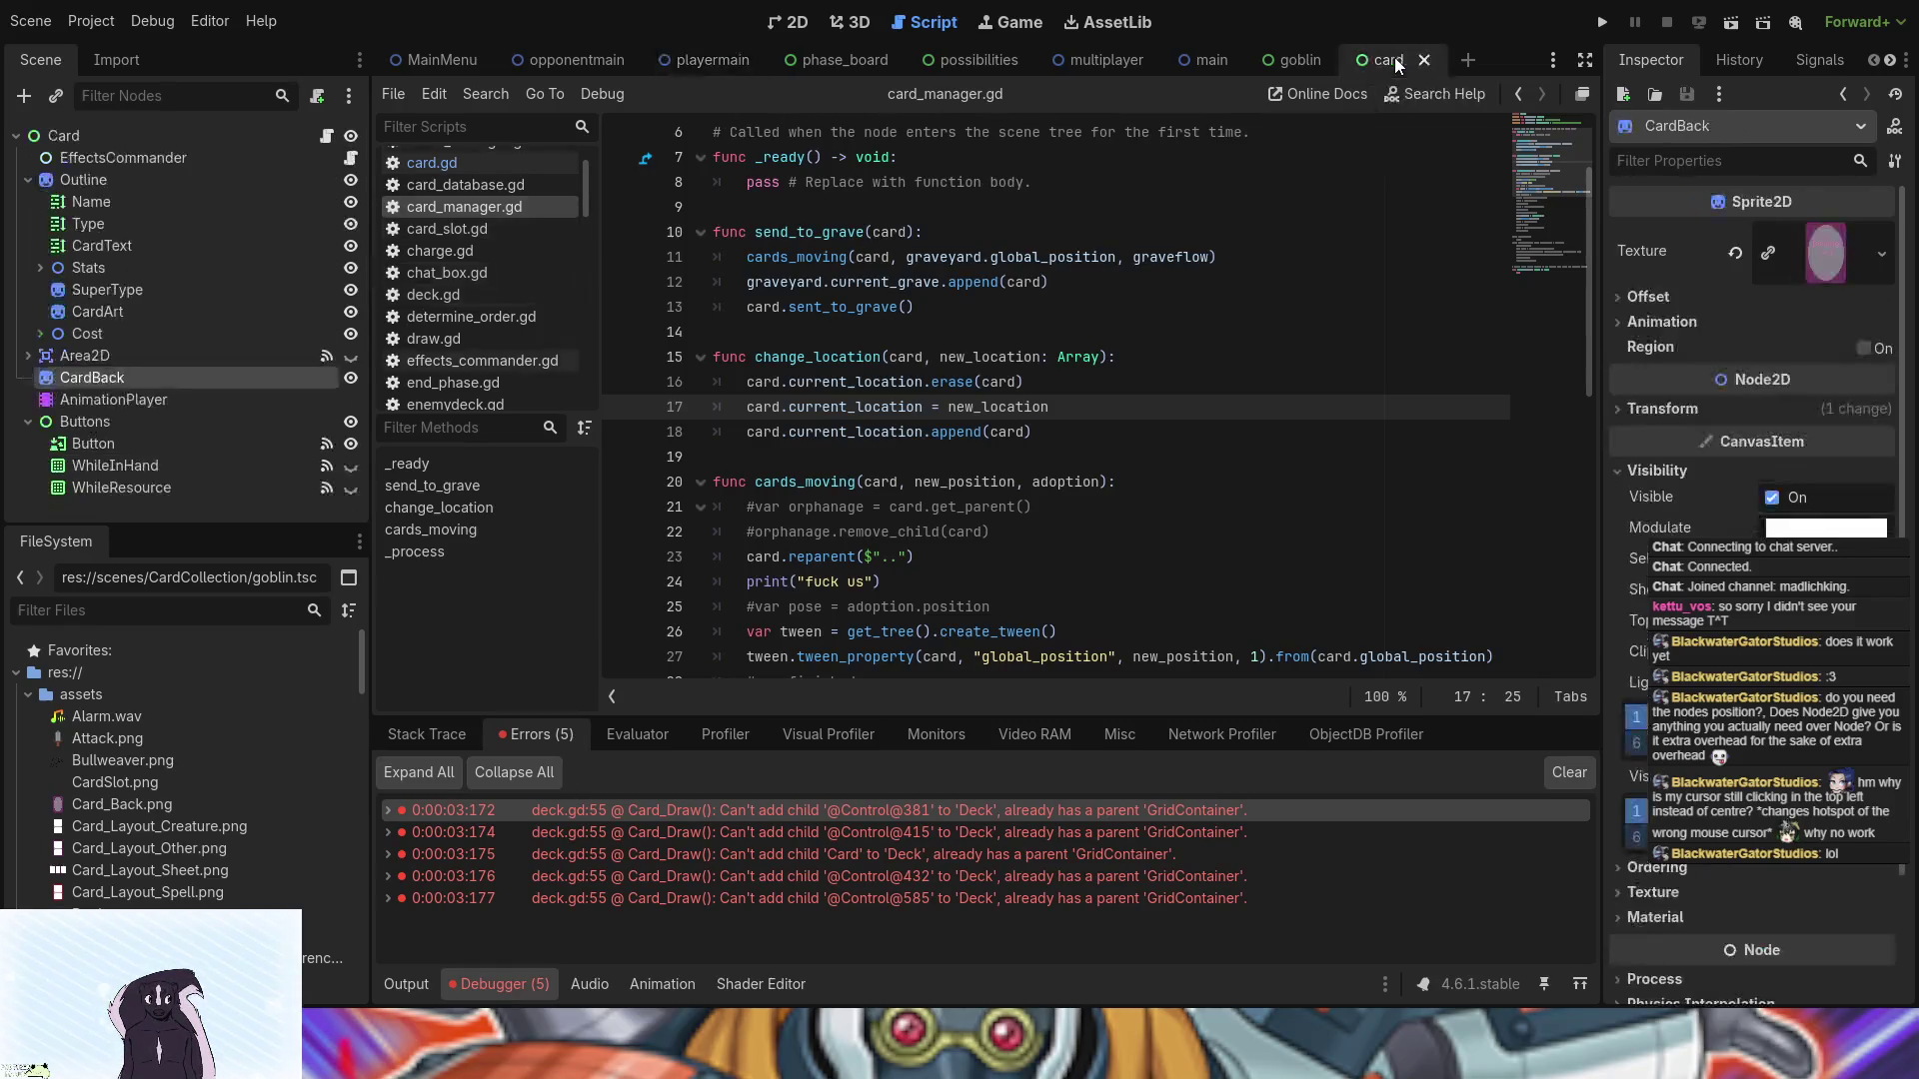
{"action": "left_click", "coordinate": [327, 135]}
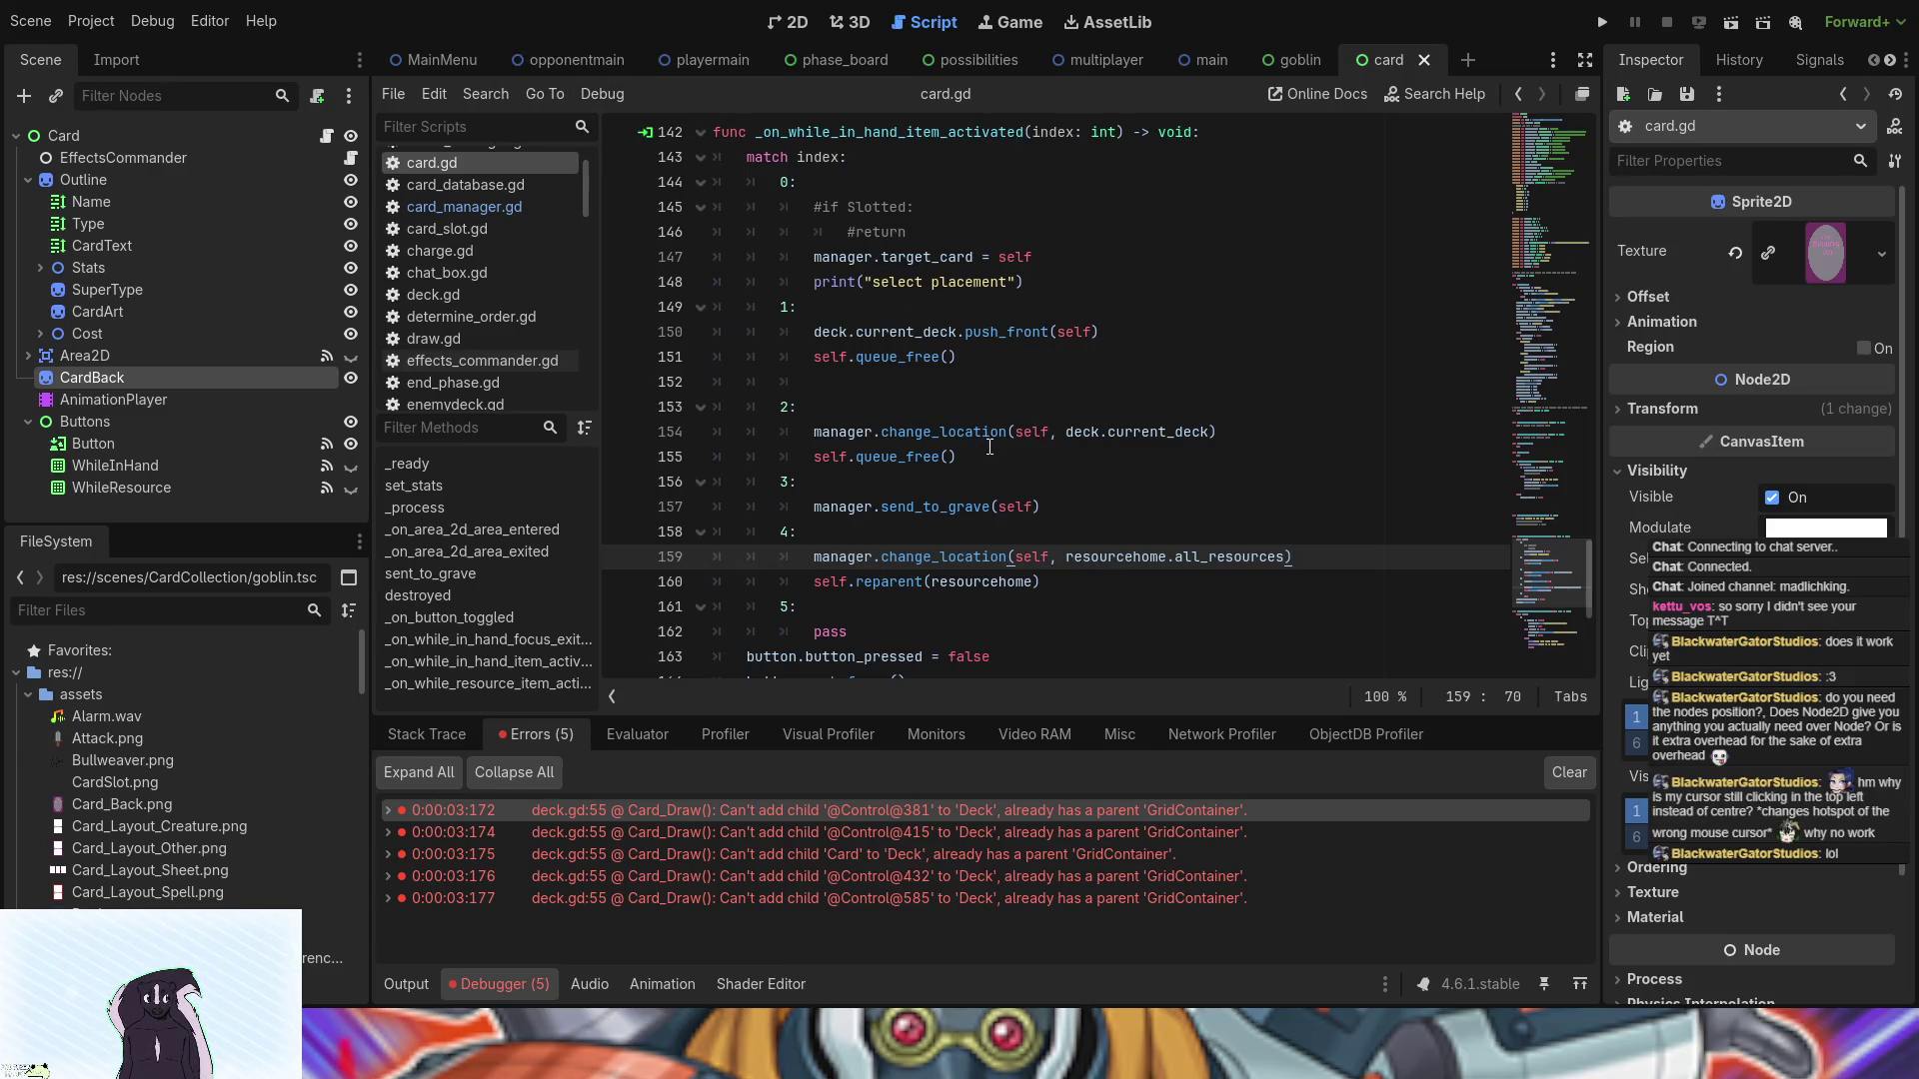
{"action": "left_click", "coordinate": [907, 455]}
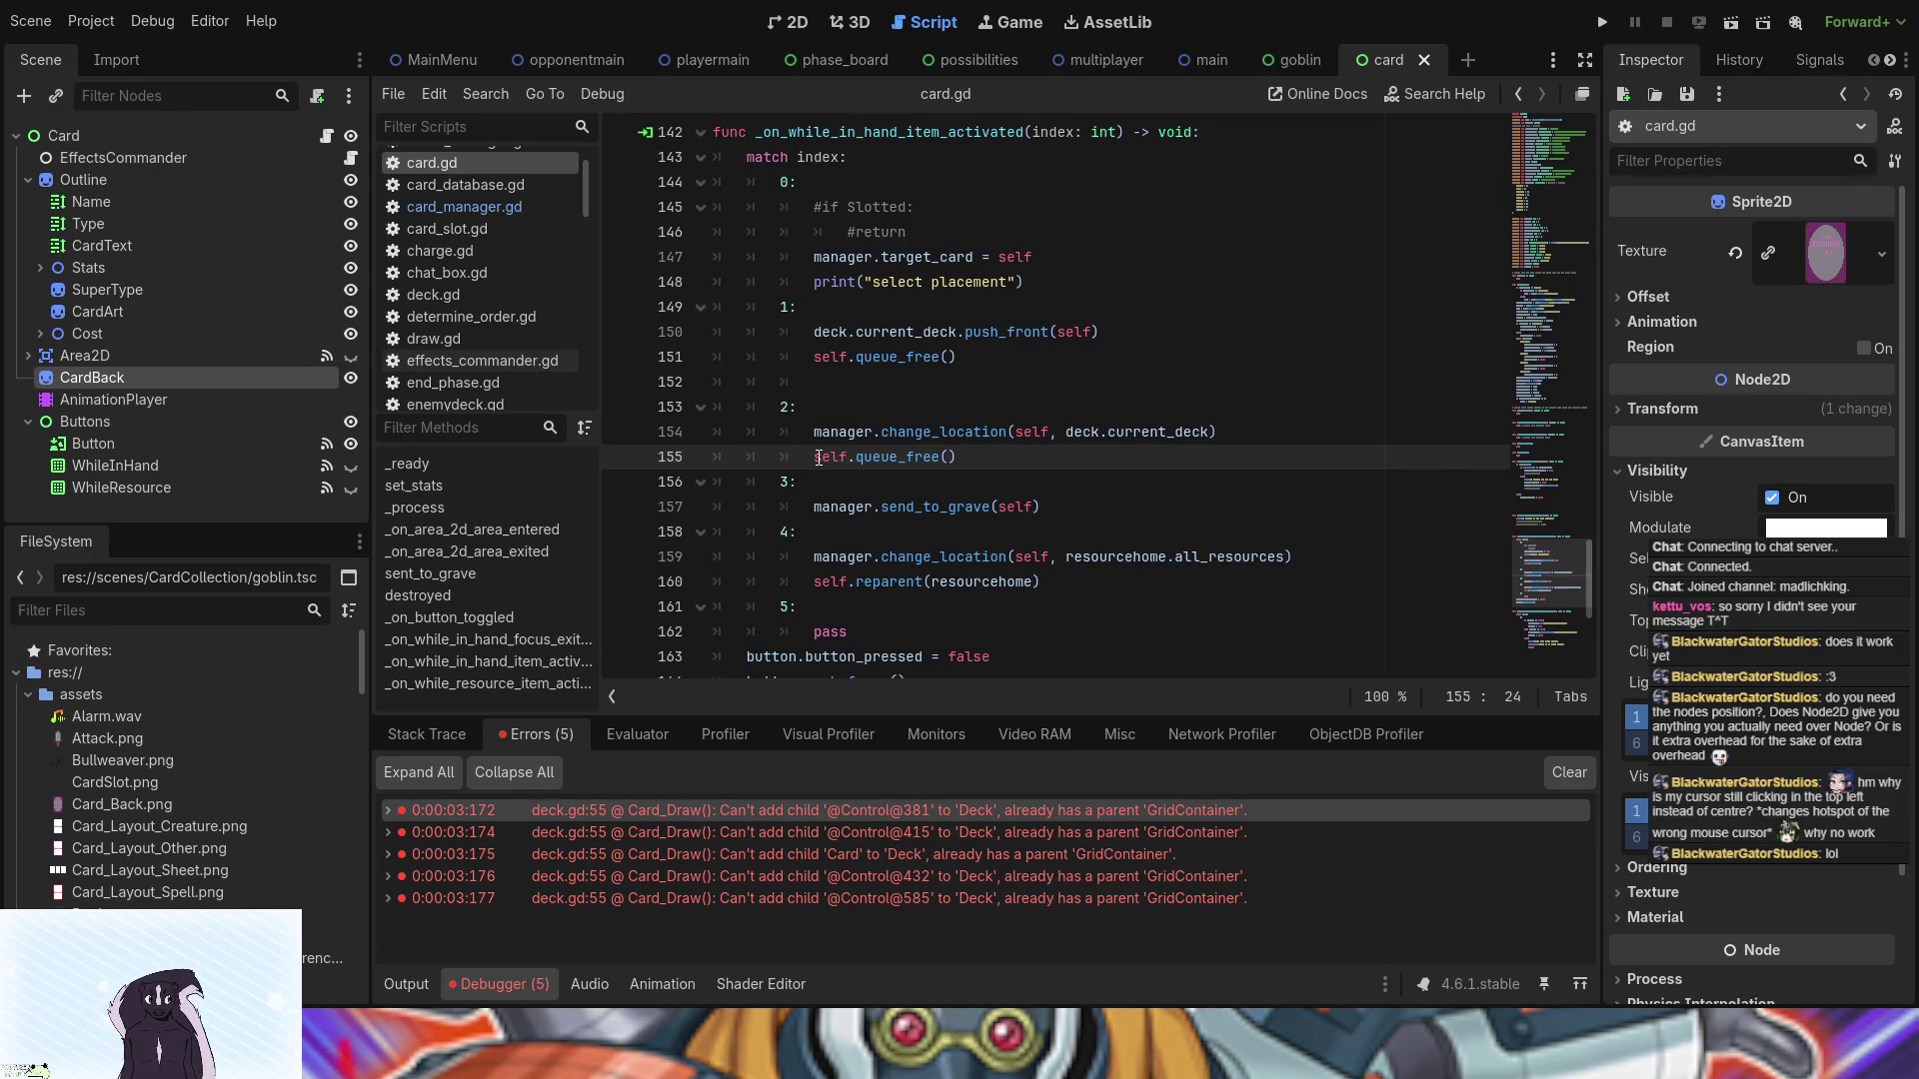
{"action": "left_click_drag", "start_coordinate": [957, 456], "coordinate": [817, 460]}
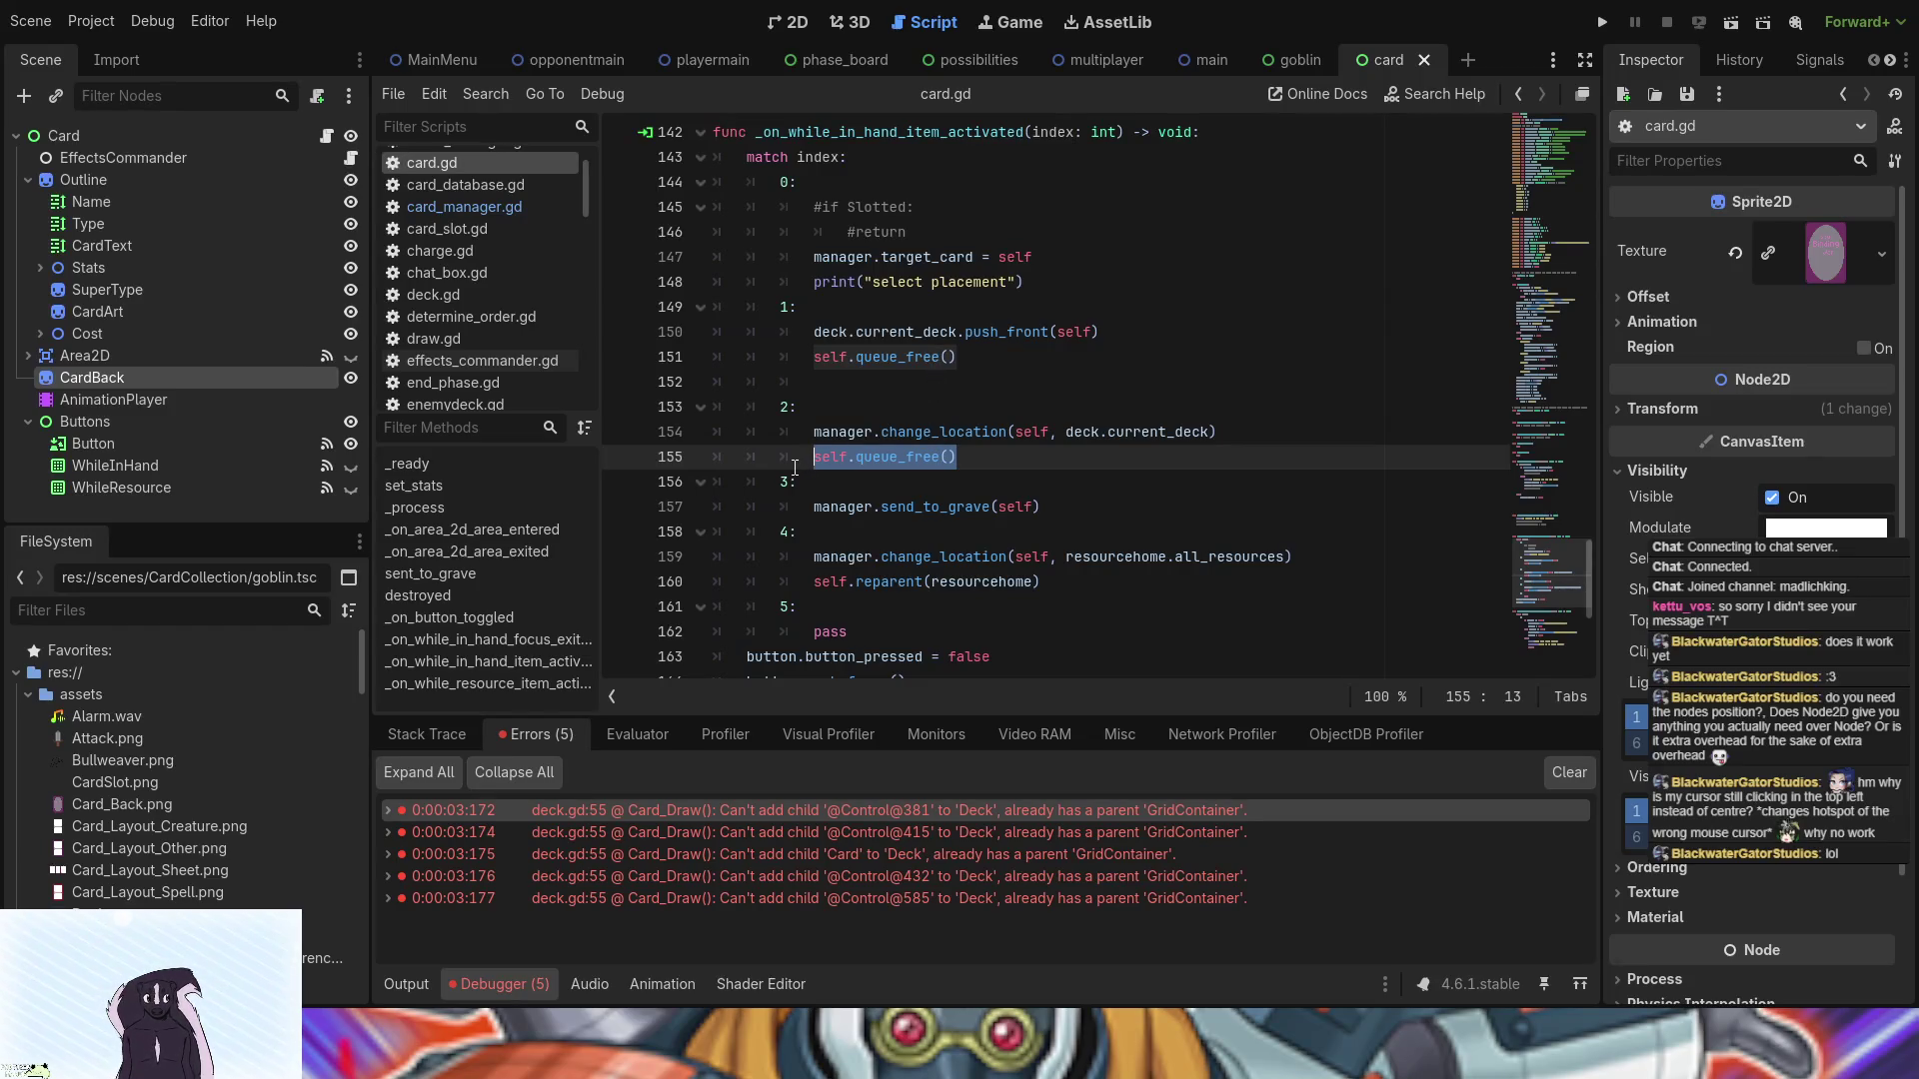
- Replace line 155's self.queue_free() with a reparent() call picked from autocomplete
{"action": "key", "text": "BackSpace"}
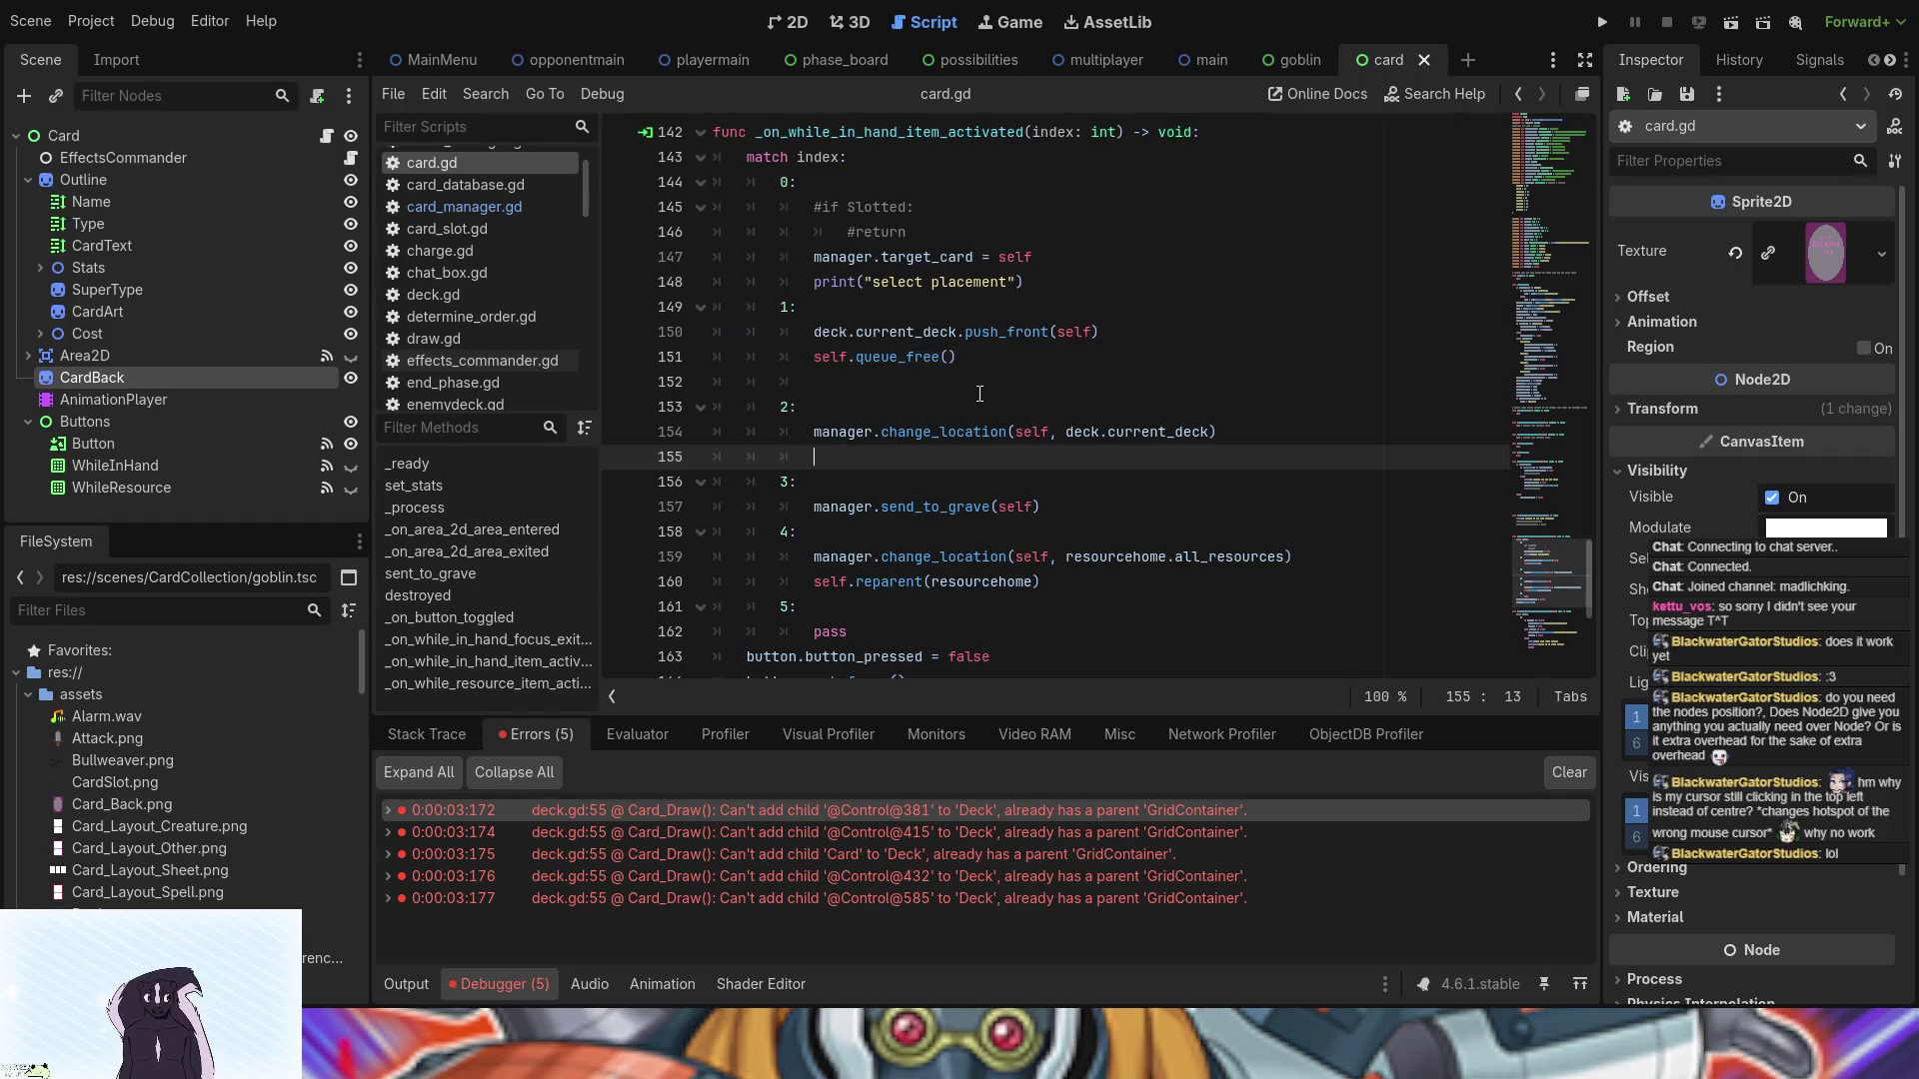
{"action": "type", "text": "rep"}
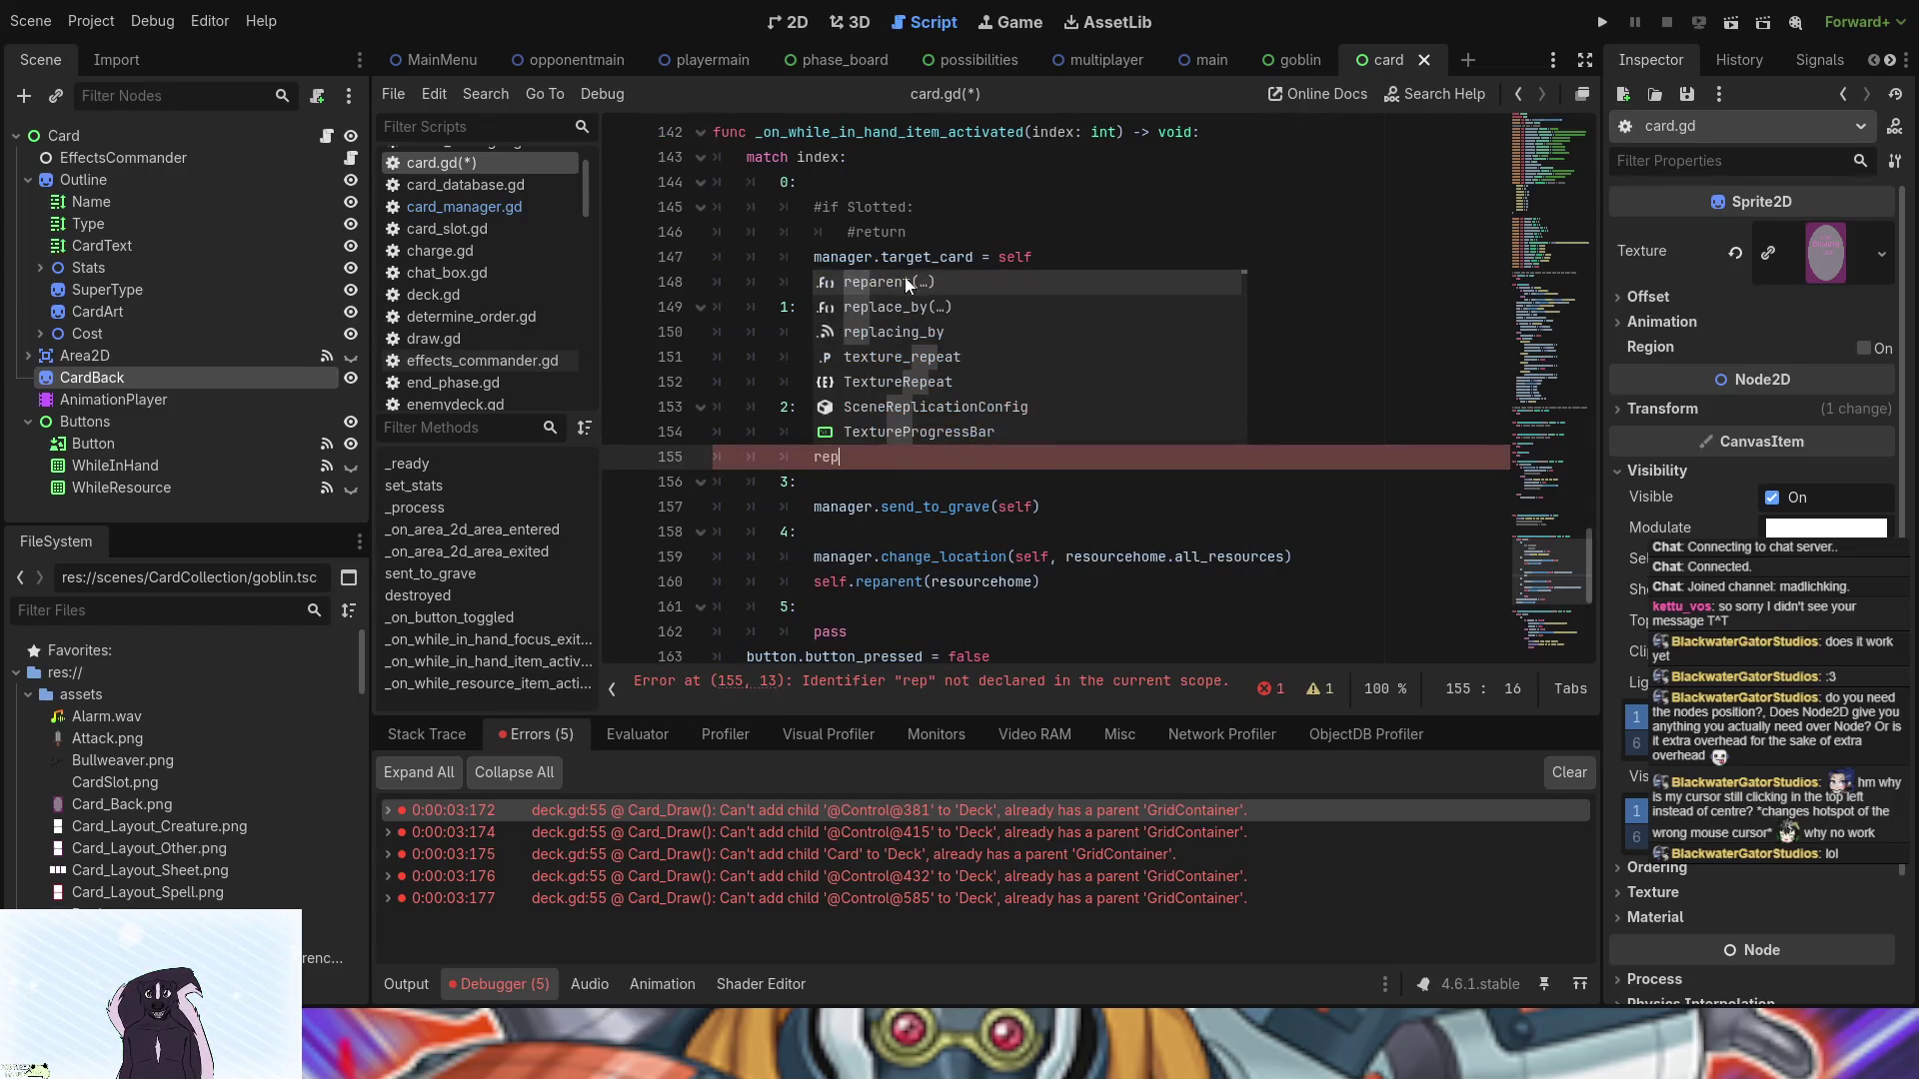
{"action": "left_click", "coordinate": [906, 283]}
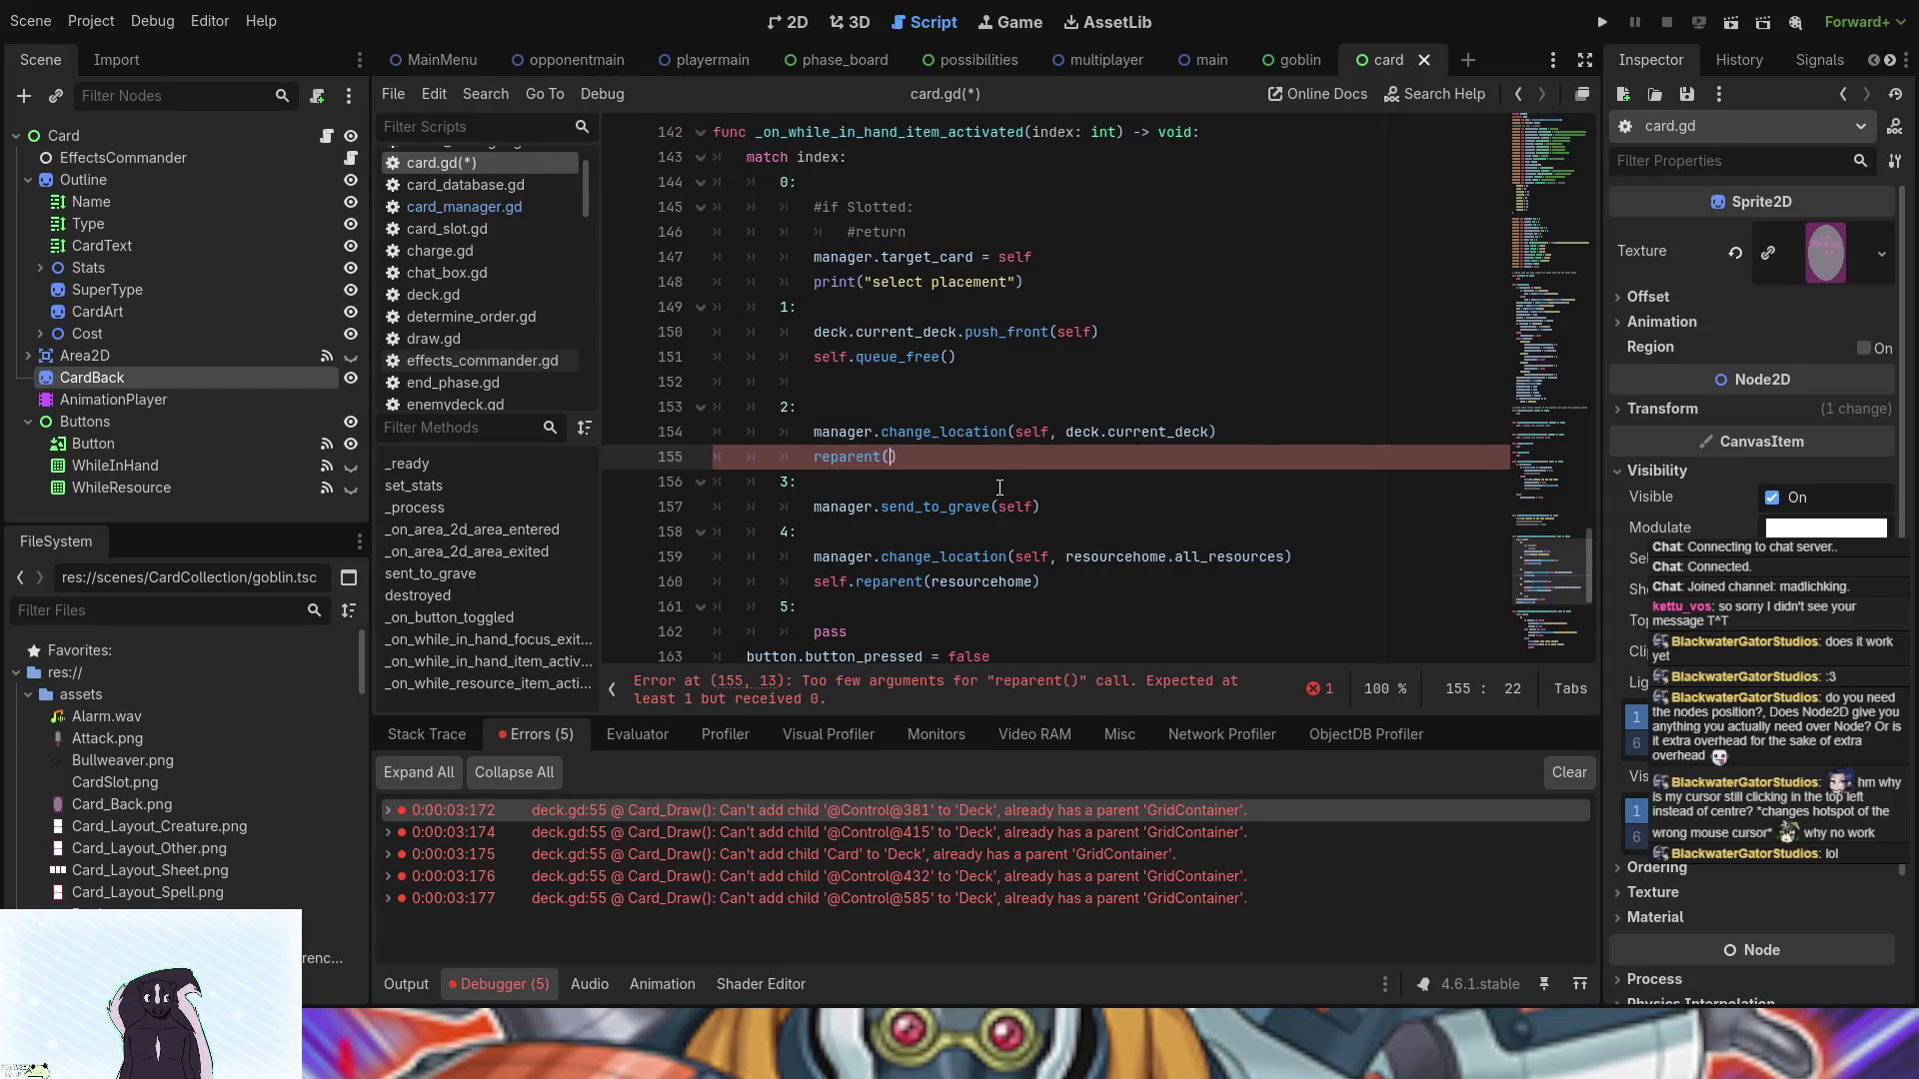
{"action": "scroll", "coordinate": [999, 487], "scroll_direction": "up", "scroll_amount": 10}
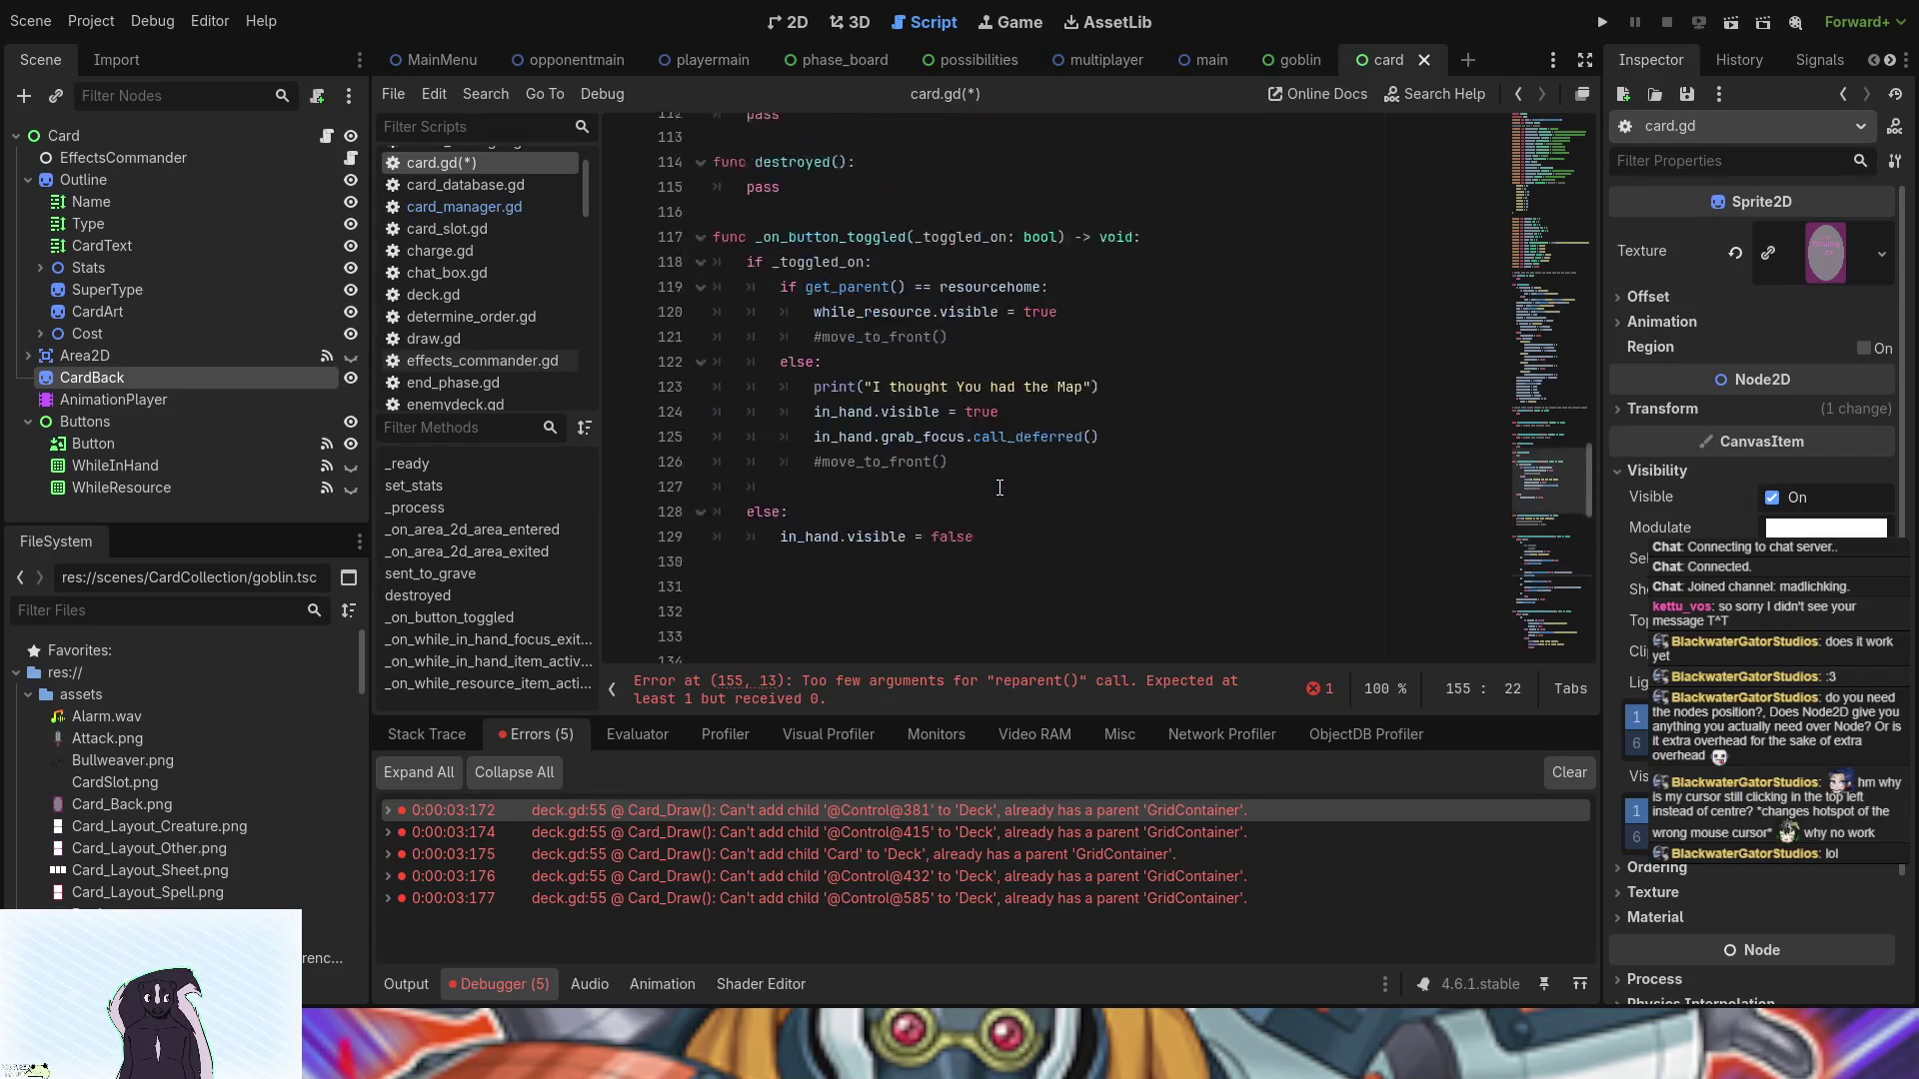
{"action": "scroll", "coordinate": [999, 486], "scroll_direction": "up", "scroll_amount": 15}
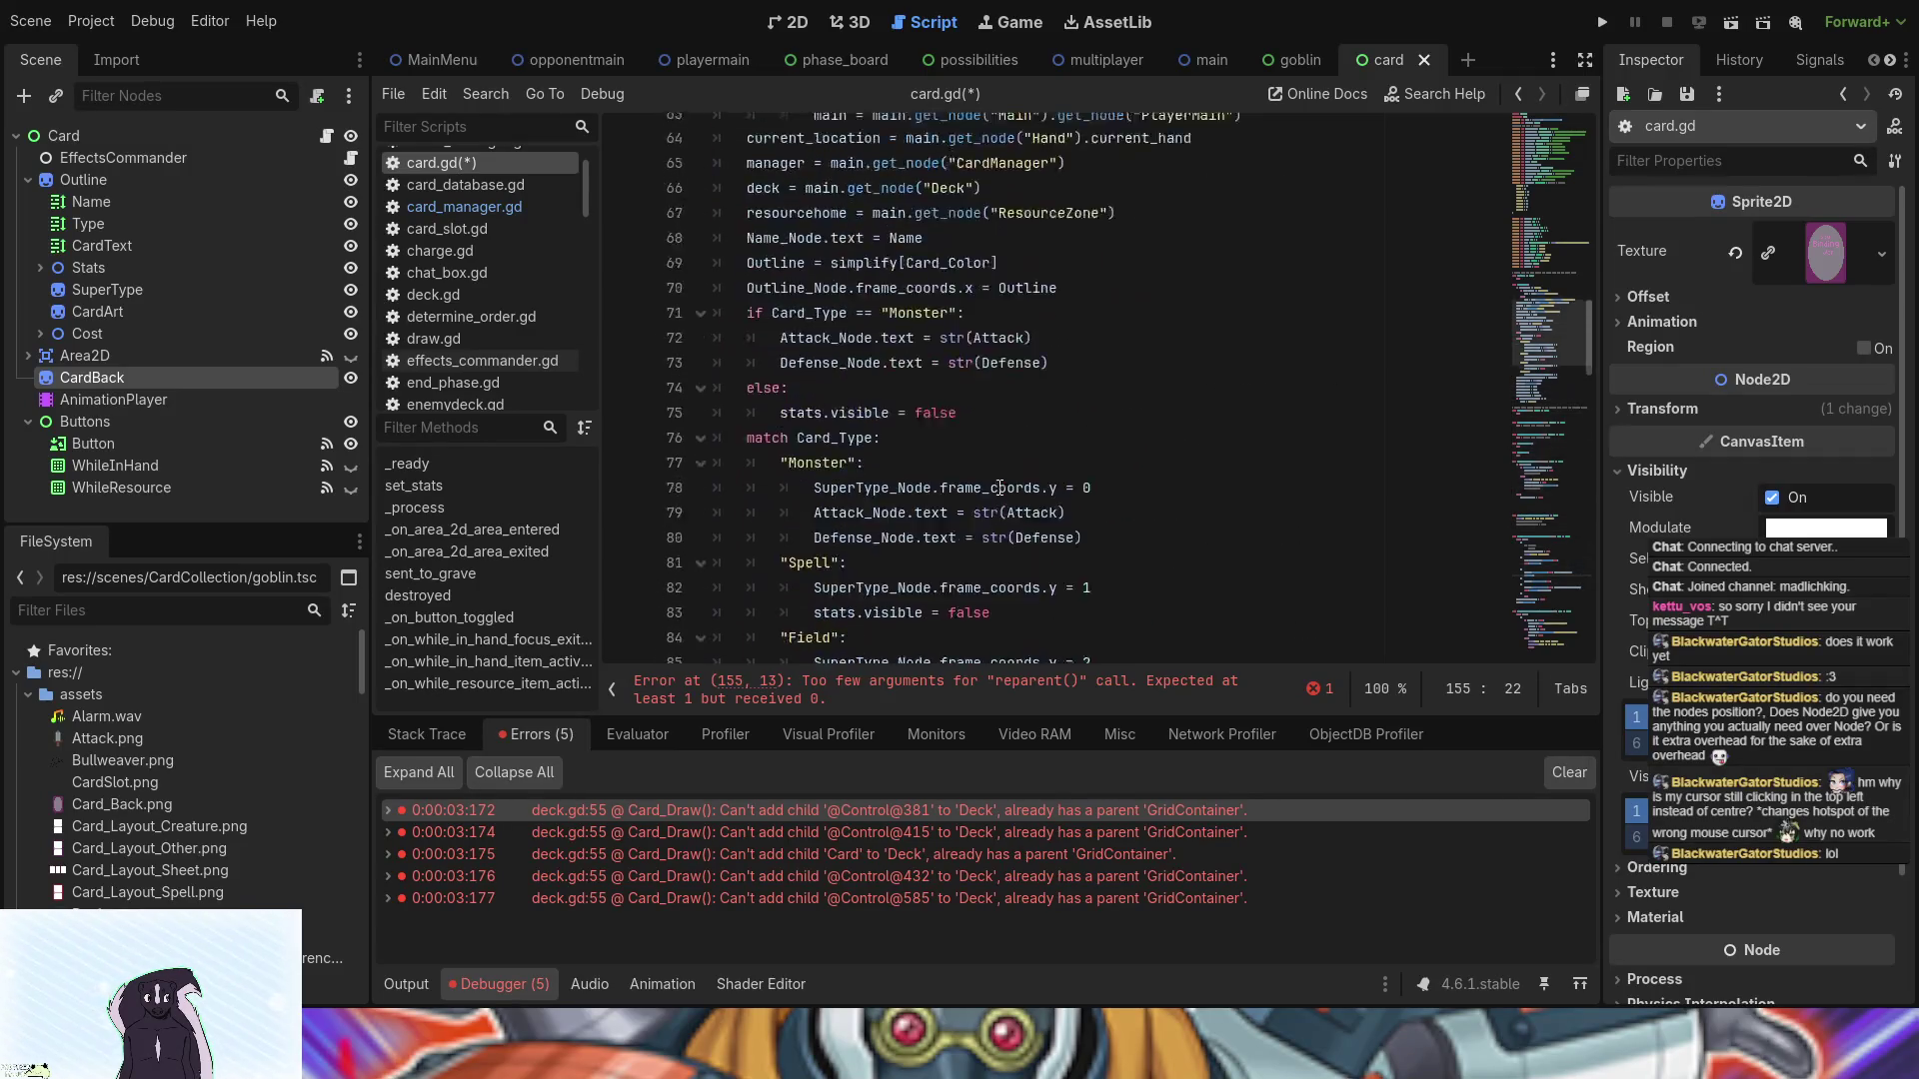
{"action": "scroll", "coordinate": [999, 487], "scroll_direction": "up", "scroll_amount": 8}
{"action": "scroll", "coordinate": [1000, 486], "scroll_direction": "down", "scroll_amount": 3}
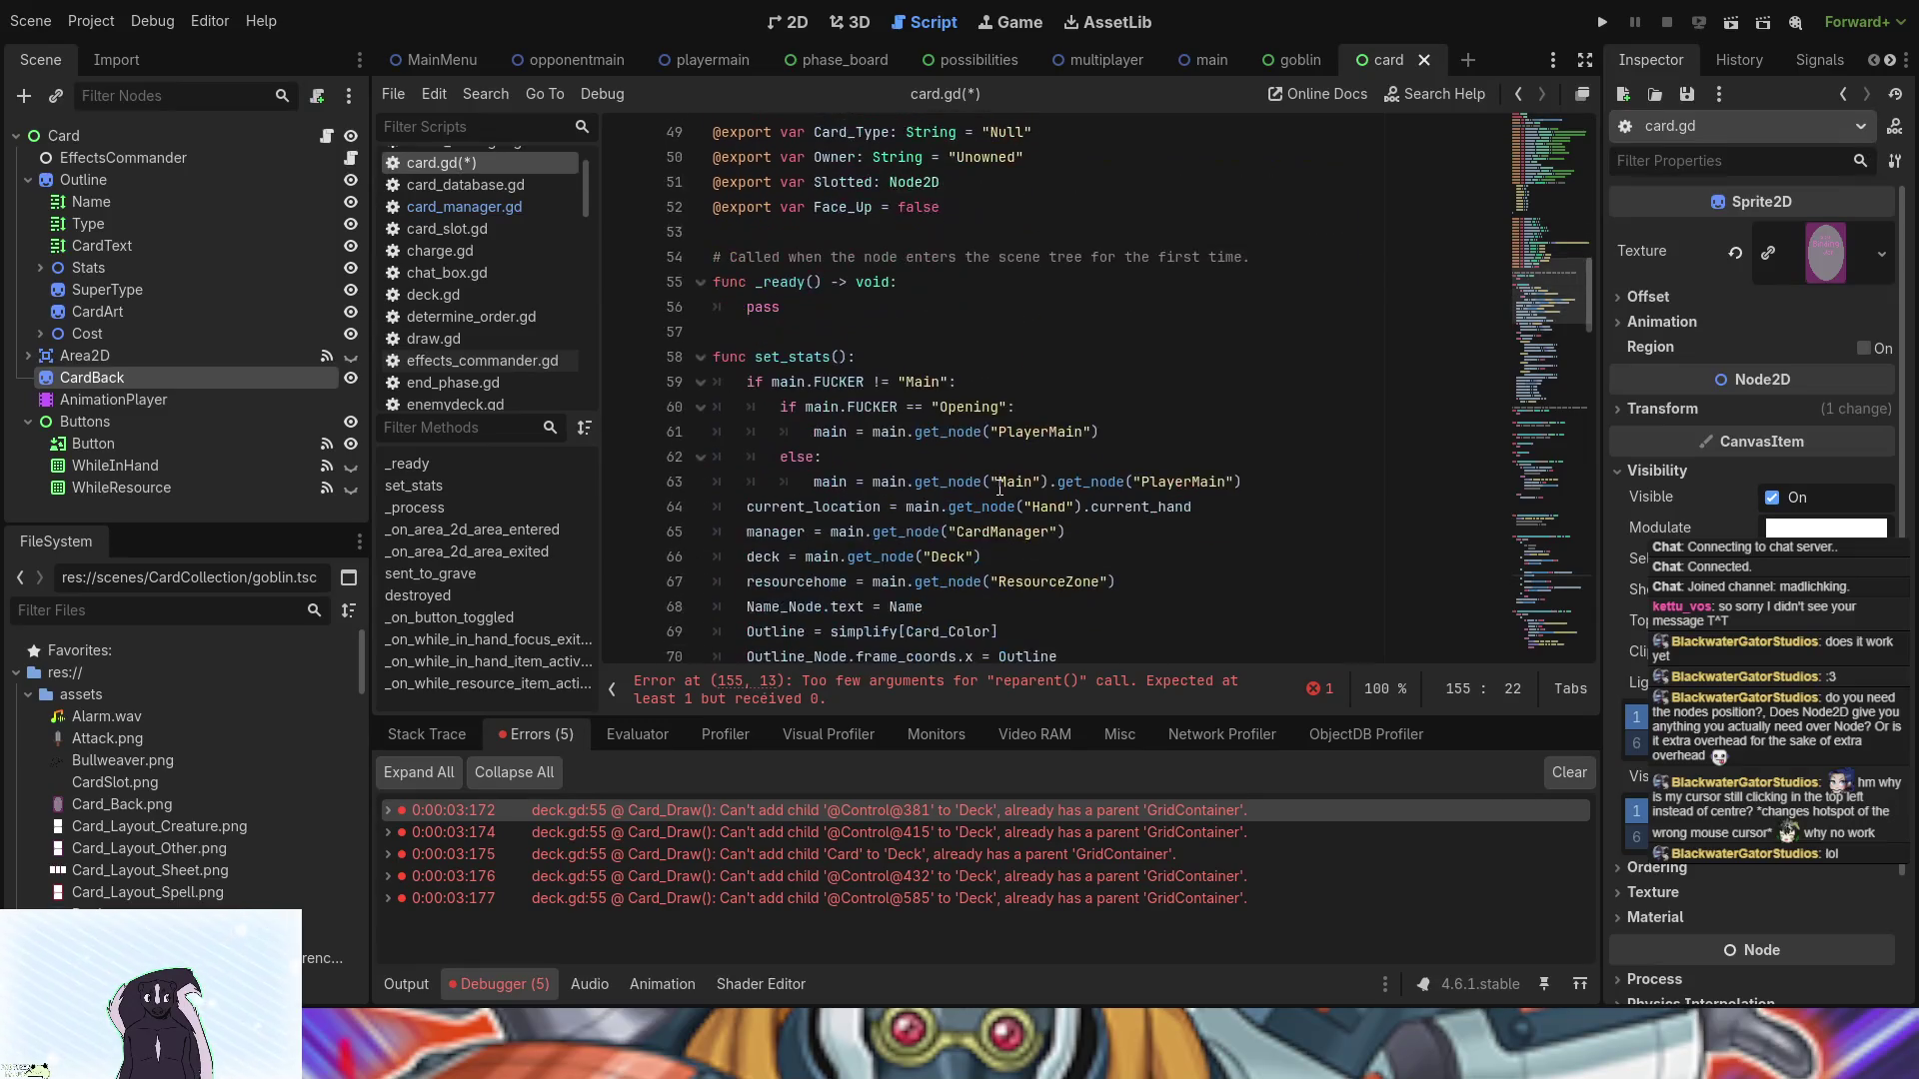
{"action": "scroll", "coordinate": [999, 487], "scroll_direction": "up", "scroll_amount": 10}
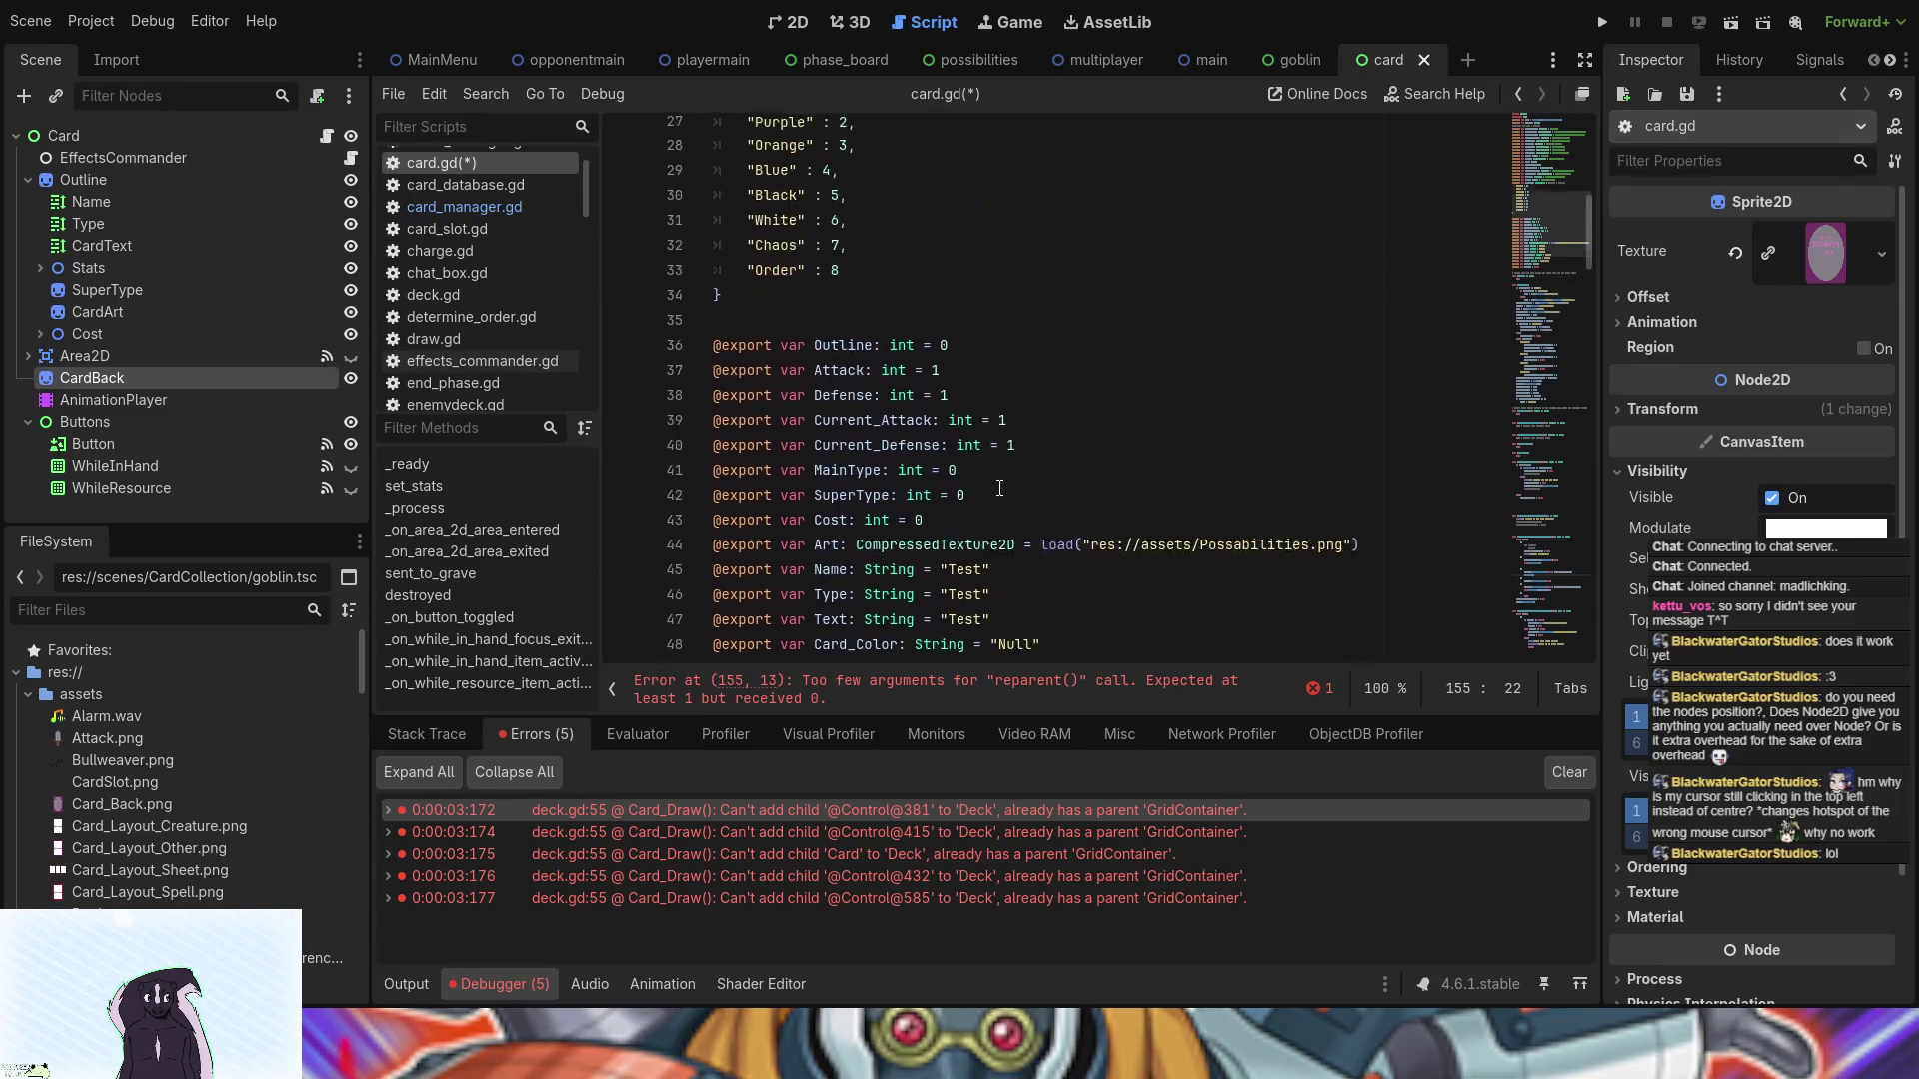
{"action": "scroll", "coordinate": [999, 486], "scroll_direction": "up", "scroll_amount": 6}
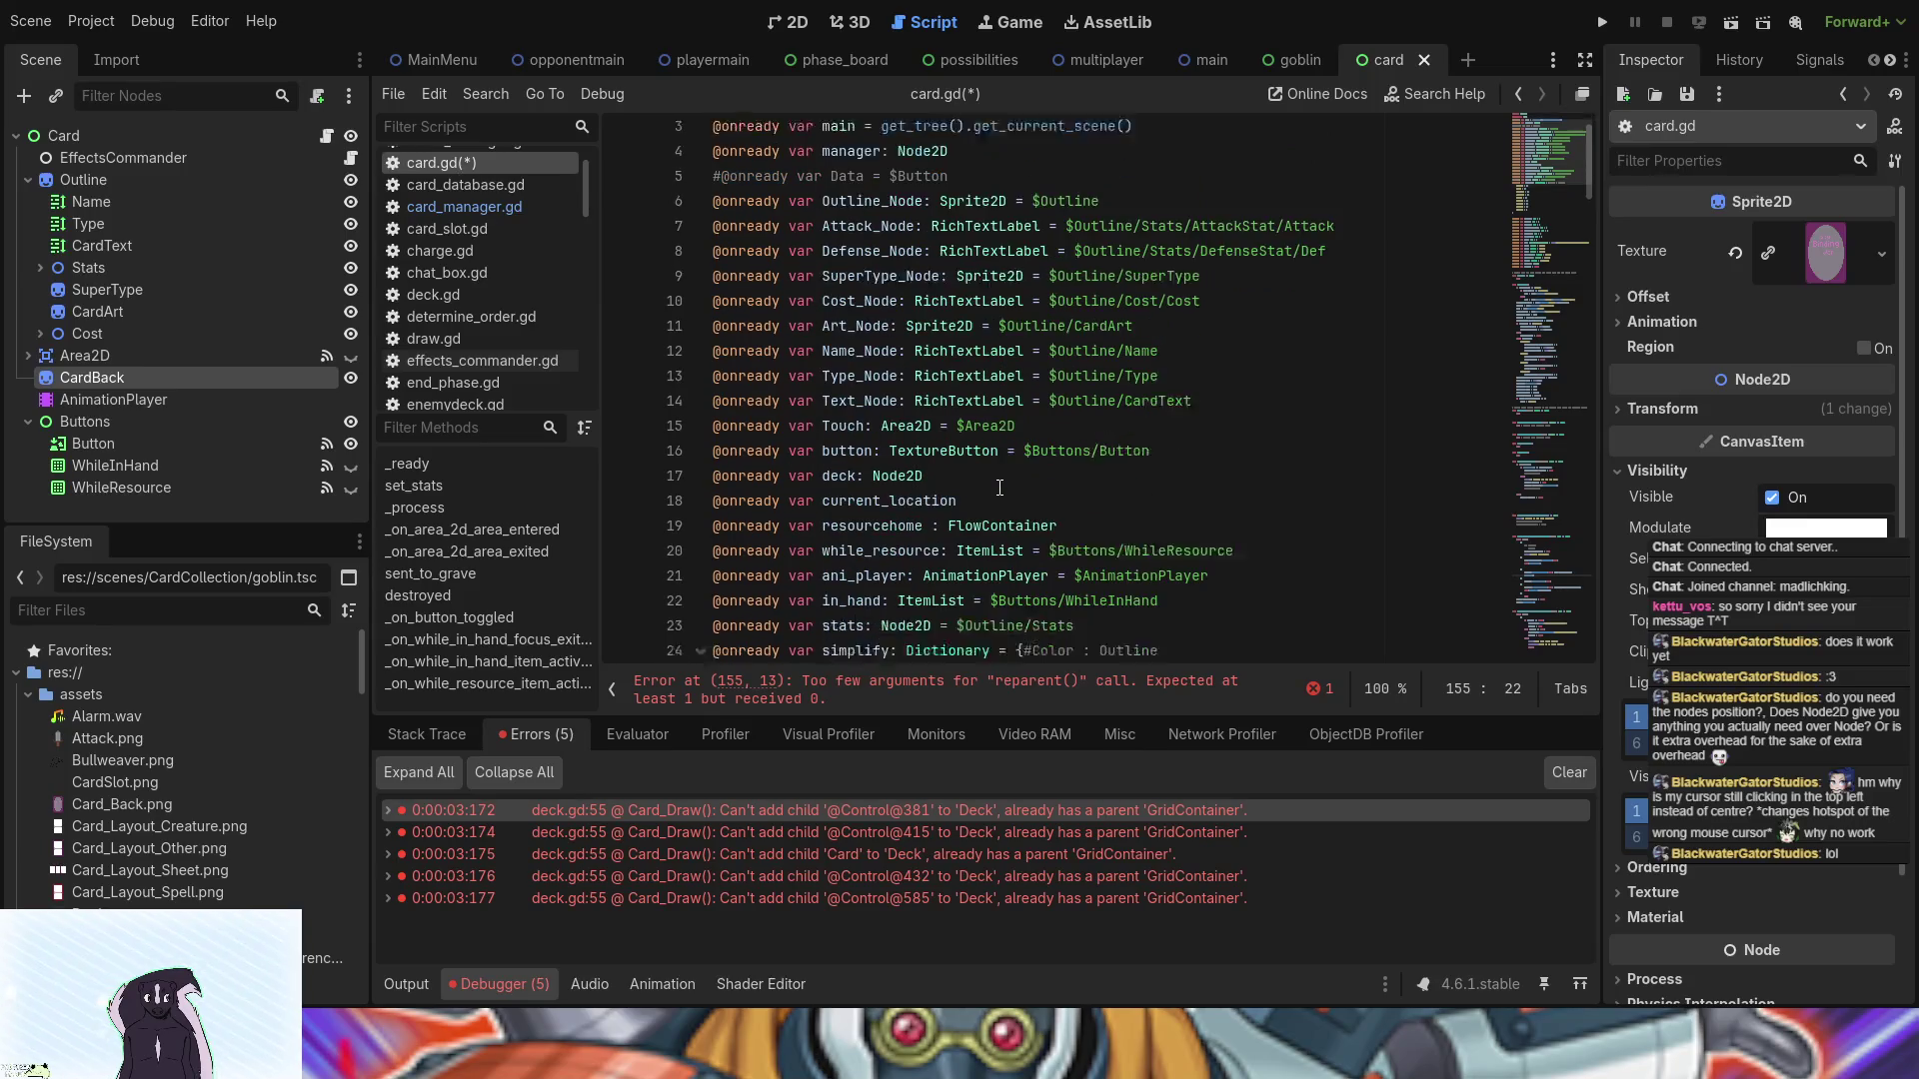
{"action": "scroll", "coordinate": [999, 487], "scroll_direction": "down", "scroll_amount": 6}
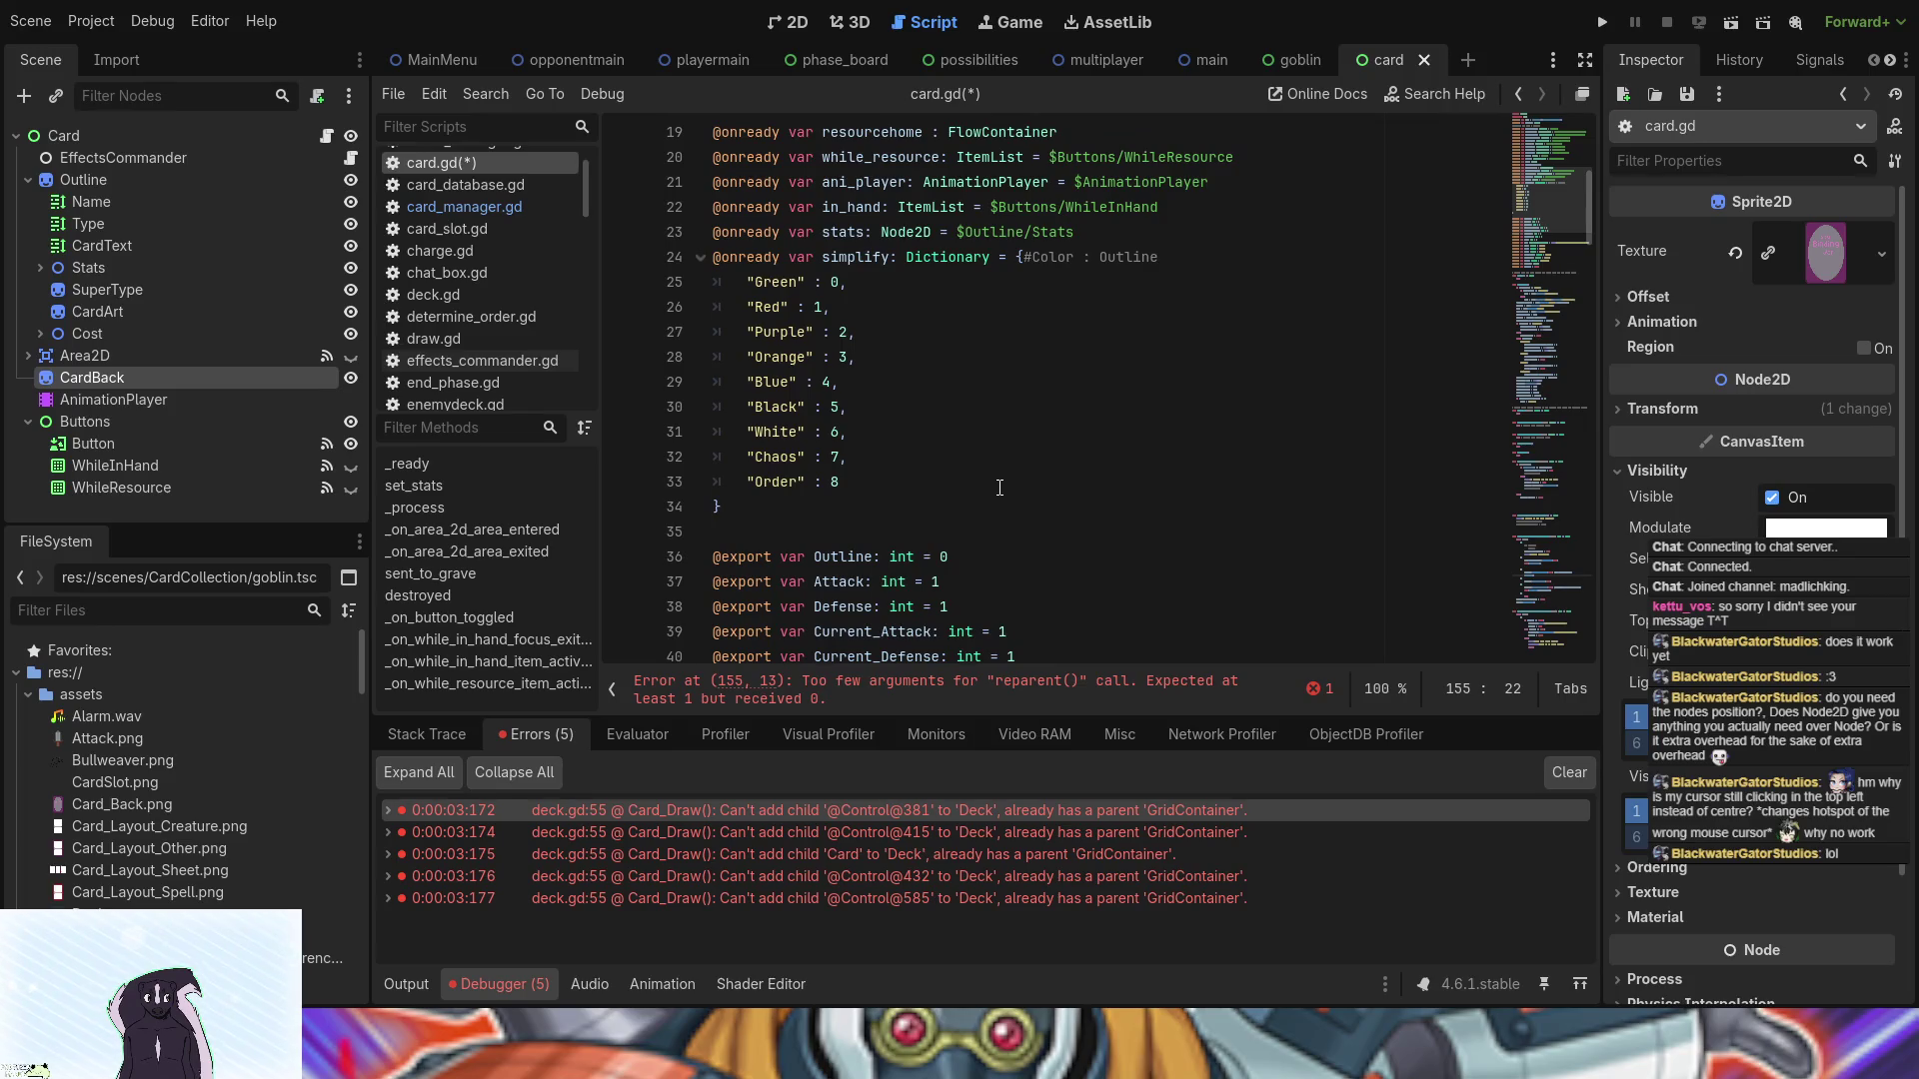
{"action": "scroll", "coordinate": [999, 487], "scroll_direction": "down", "scroll_amount": 8}
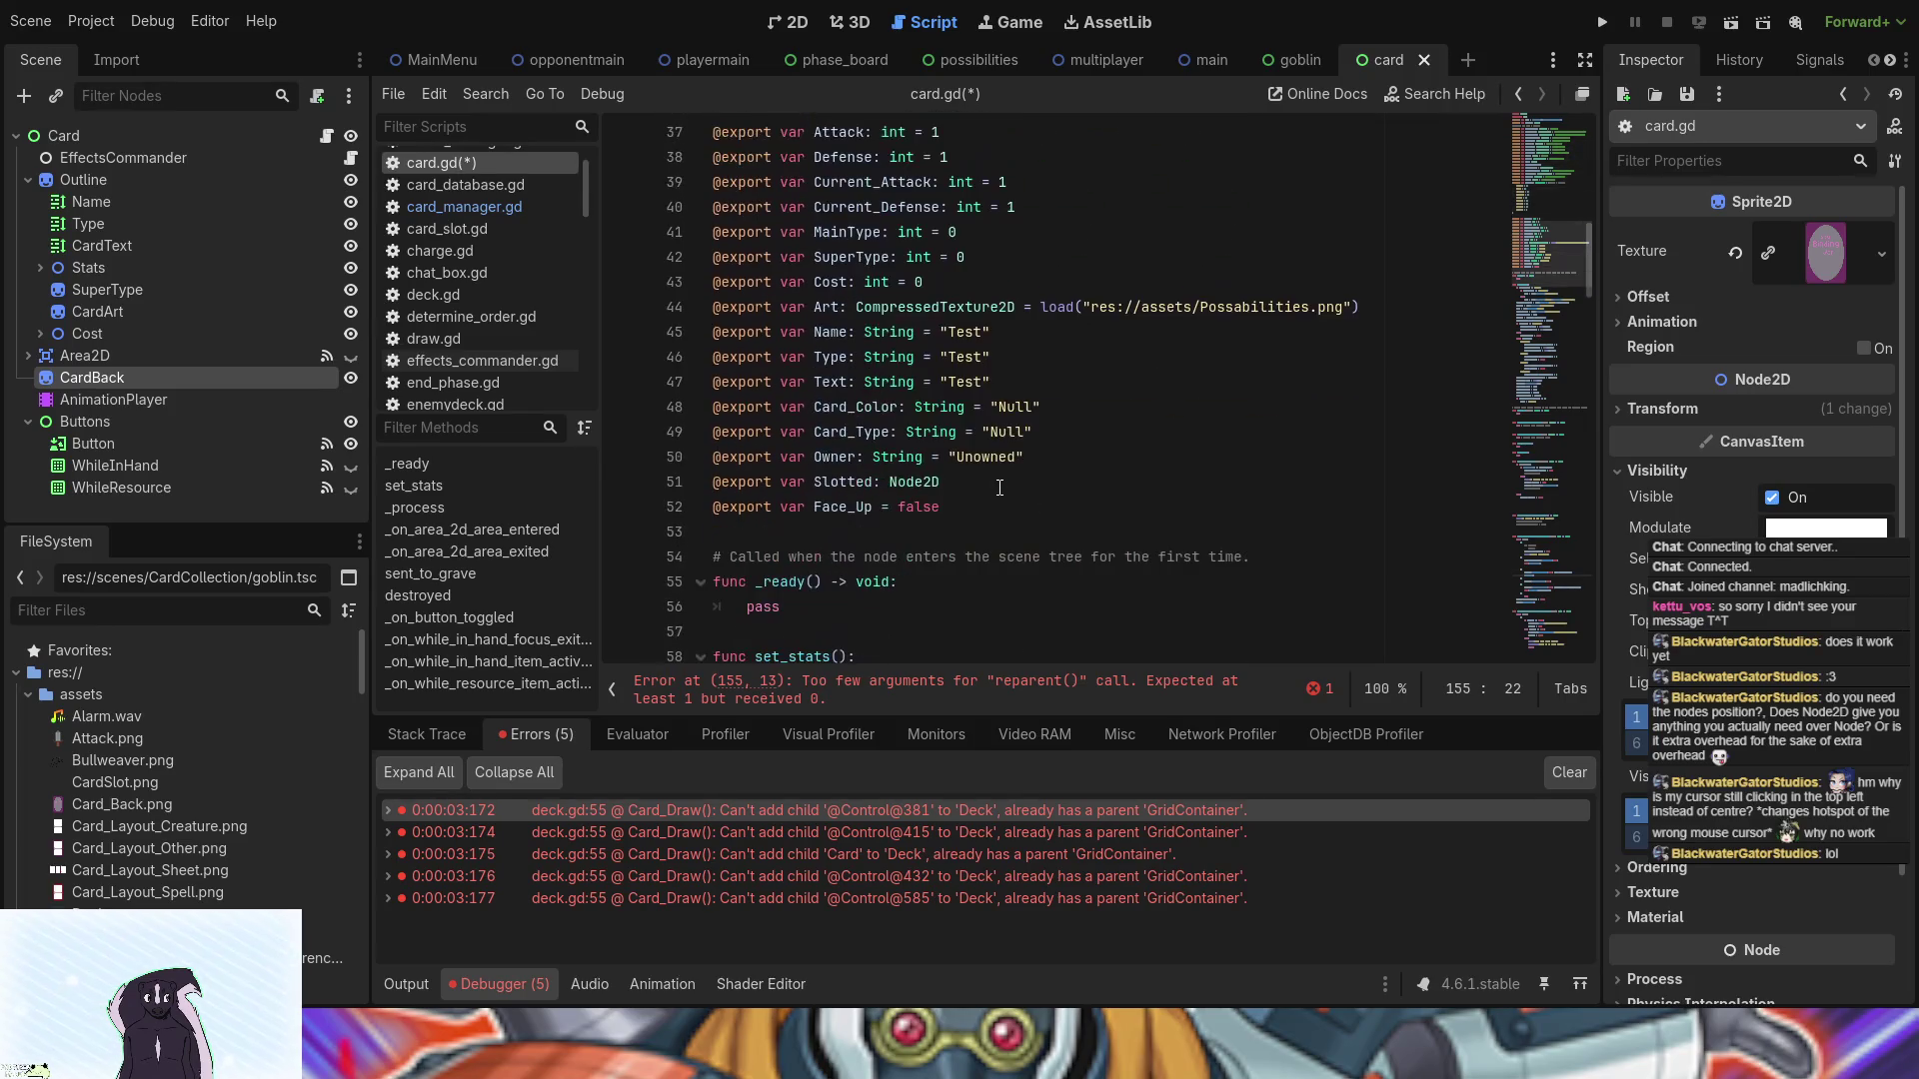
{"action": "scroll", "coordinate": [999, 487], "scroll_direction": "down", "scroll_amount": 1}
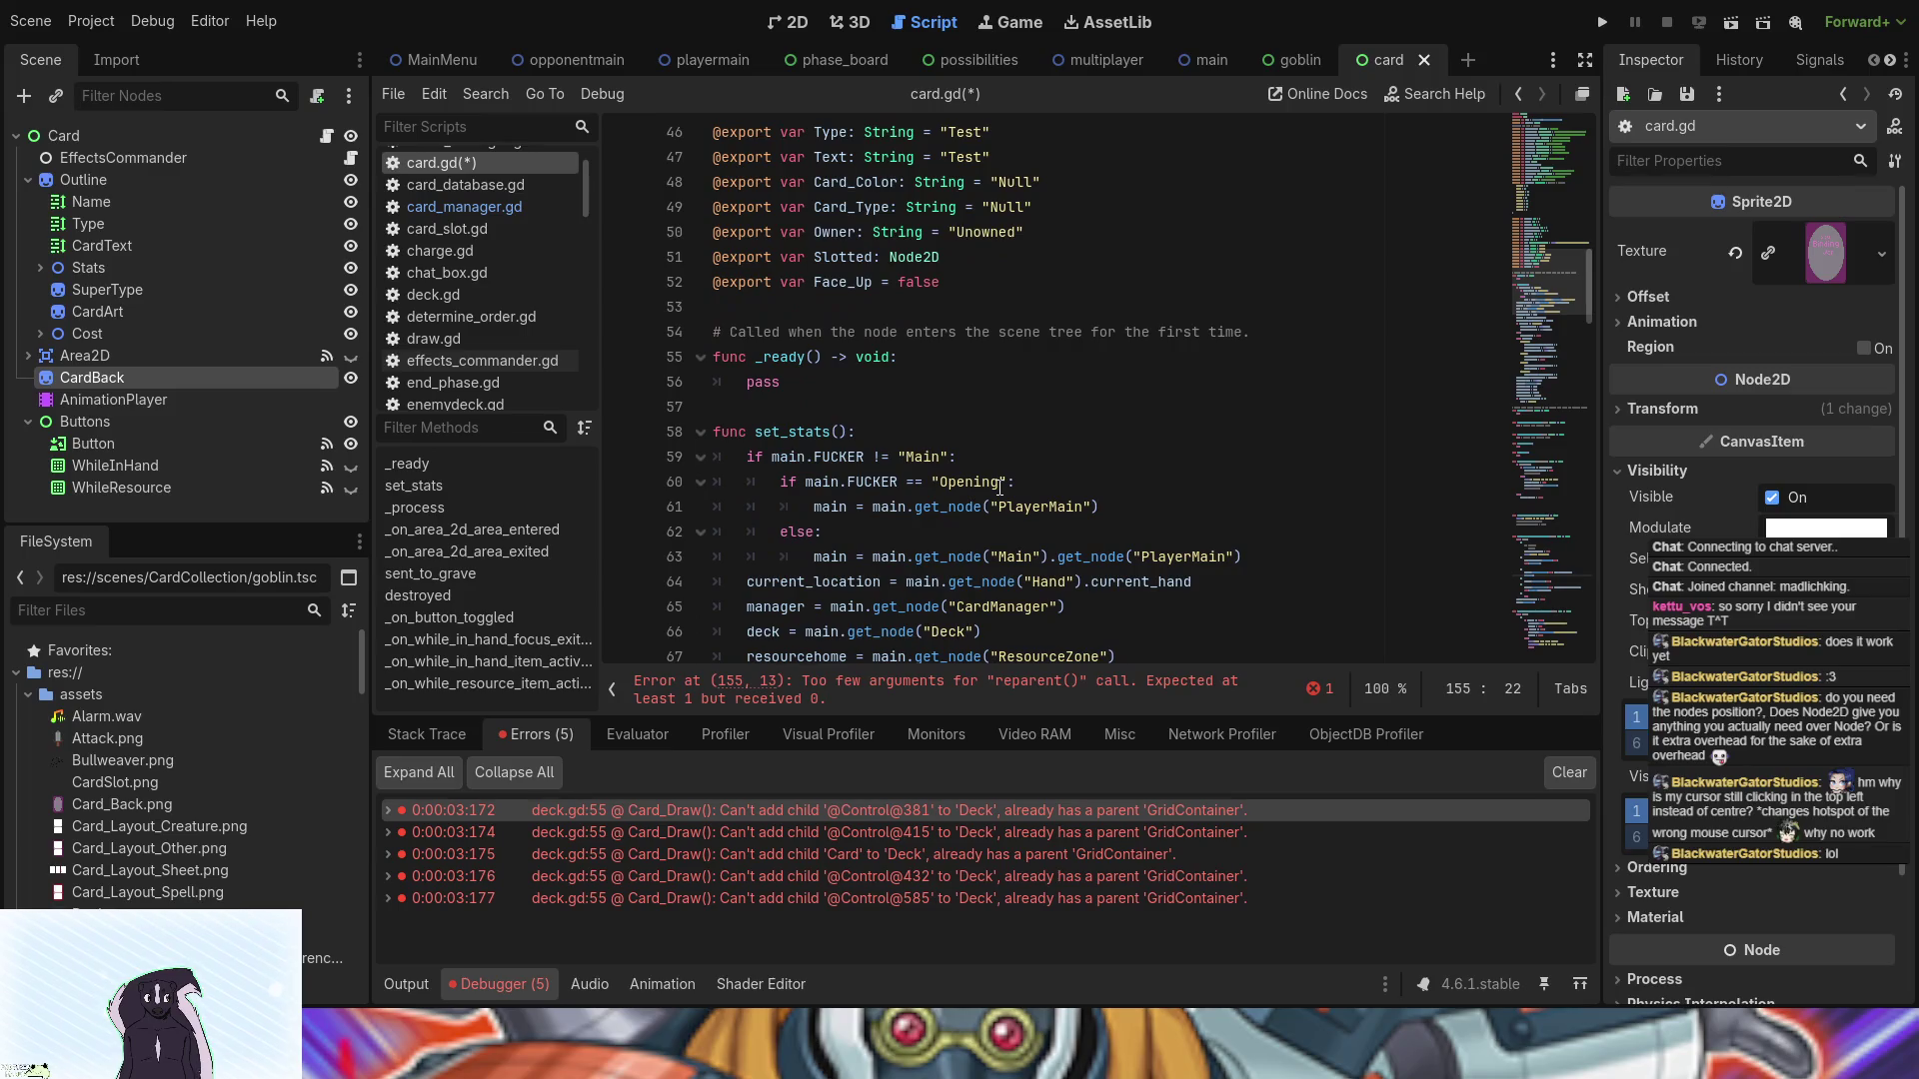
{"action": "scroll", "coordinate": [999, 487], "scroll_direction": "down", "scroll_amount": 2}
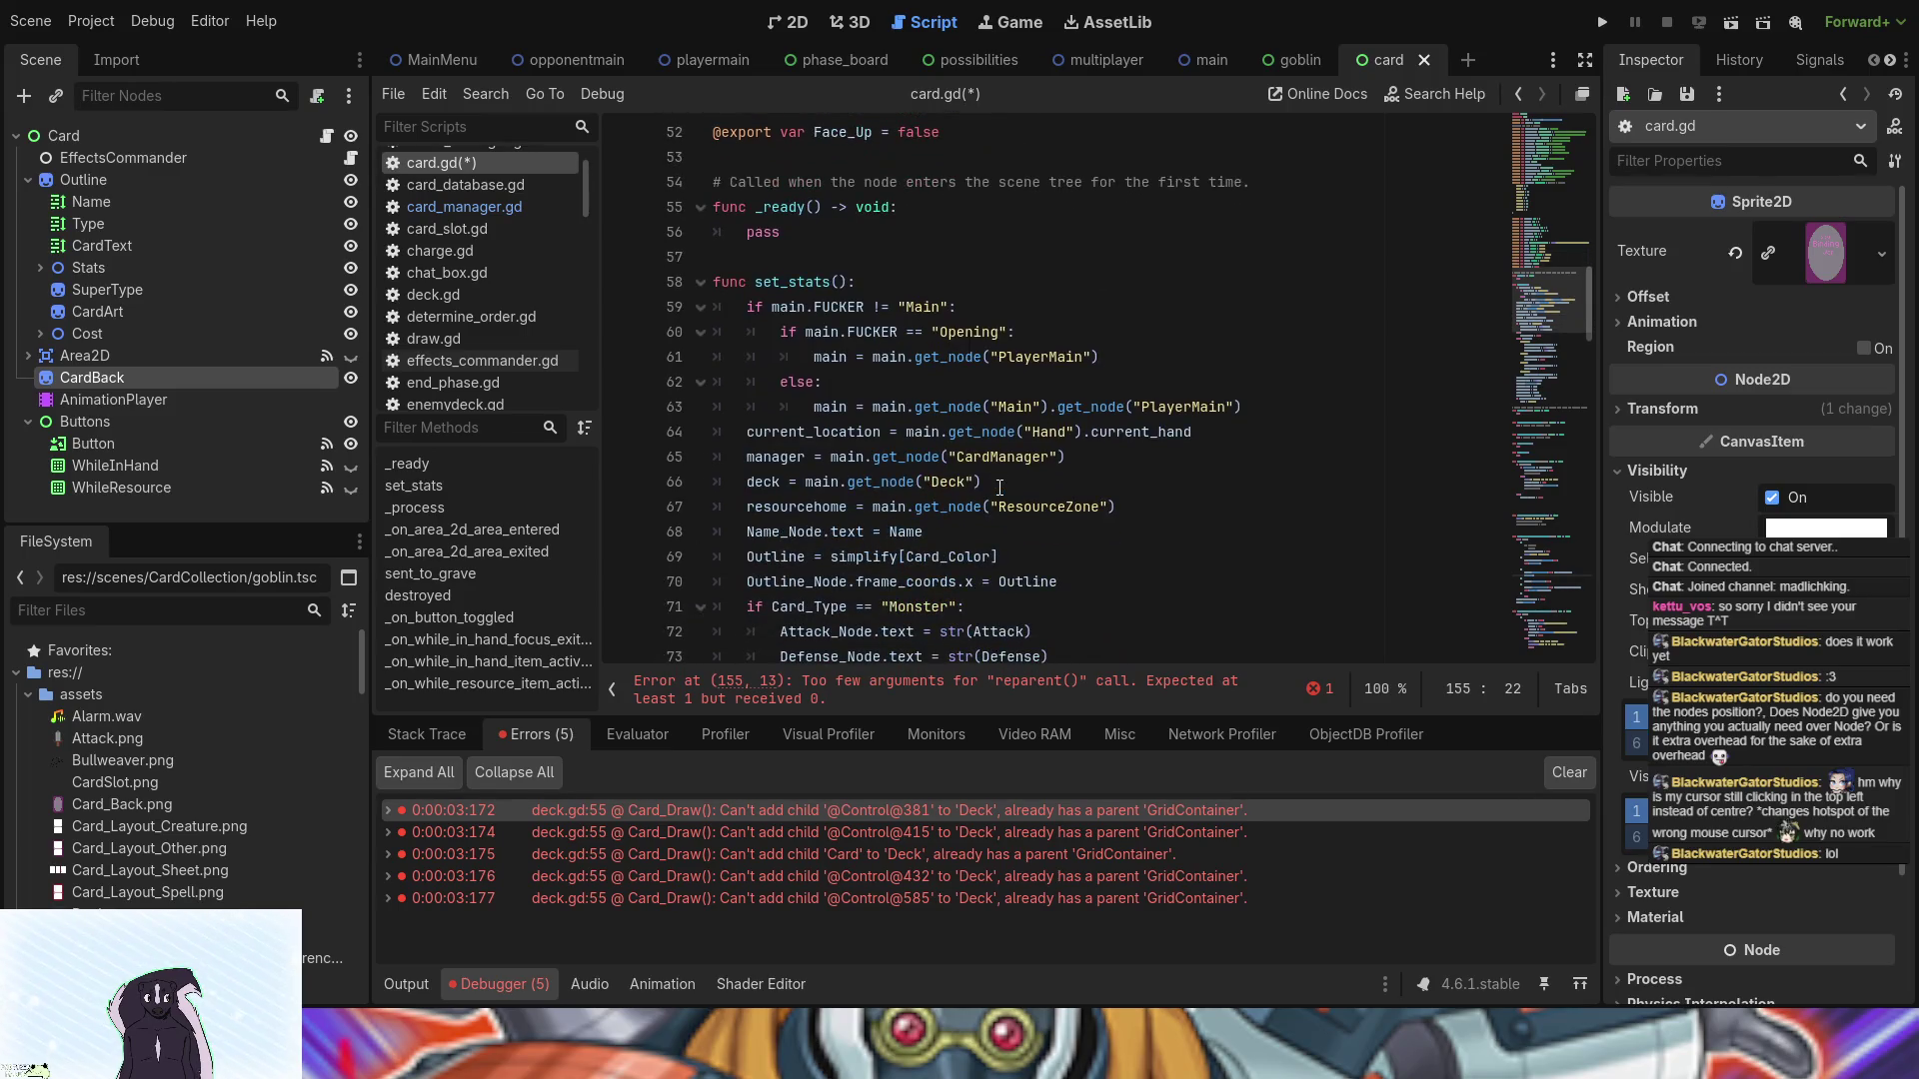
{"action": "scroll", "coordinate": [999, 487], "scroll_direction": "down", "scroll_amount": 7}
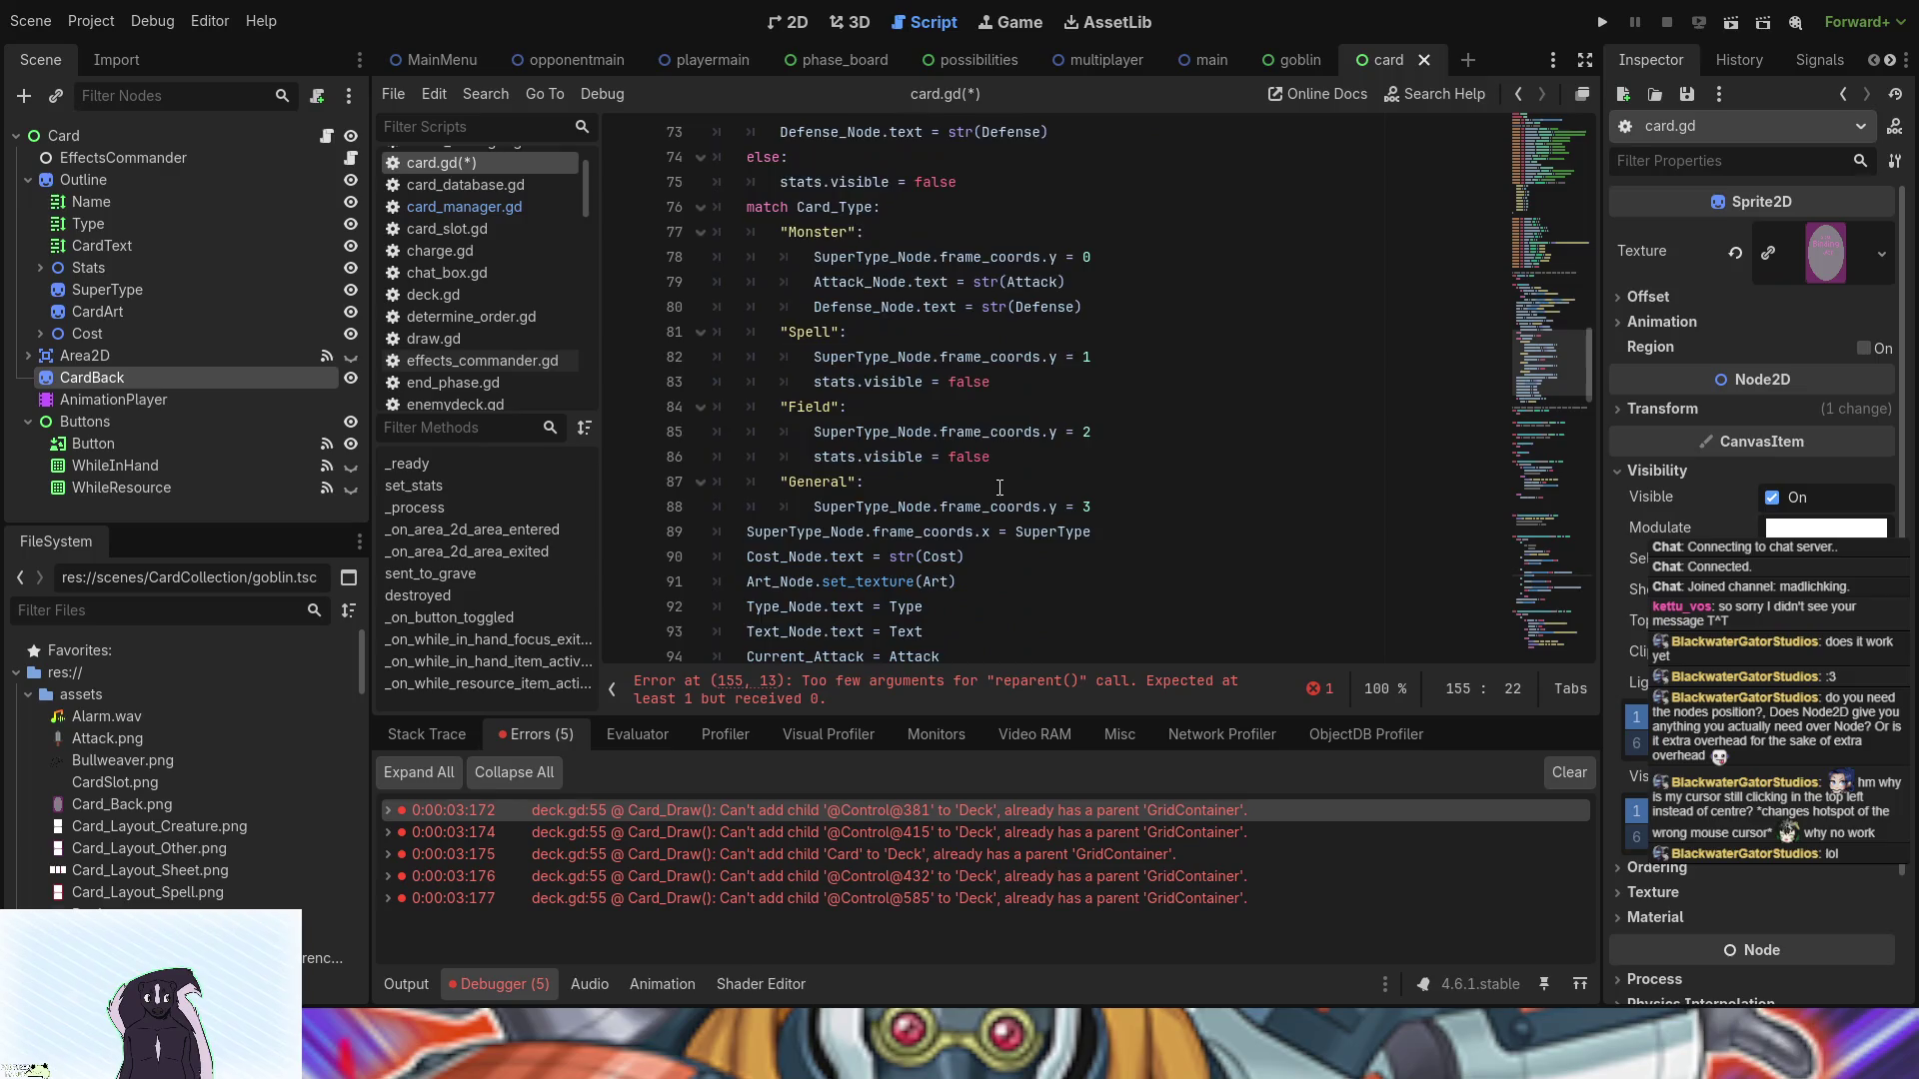
{"action": "scroll", "coordinate": [999, 487], "scroll_direction": "down", "scroll_amount": 2}
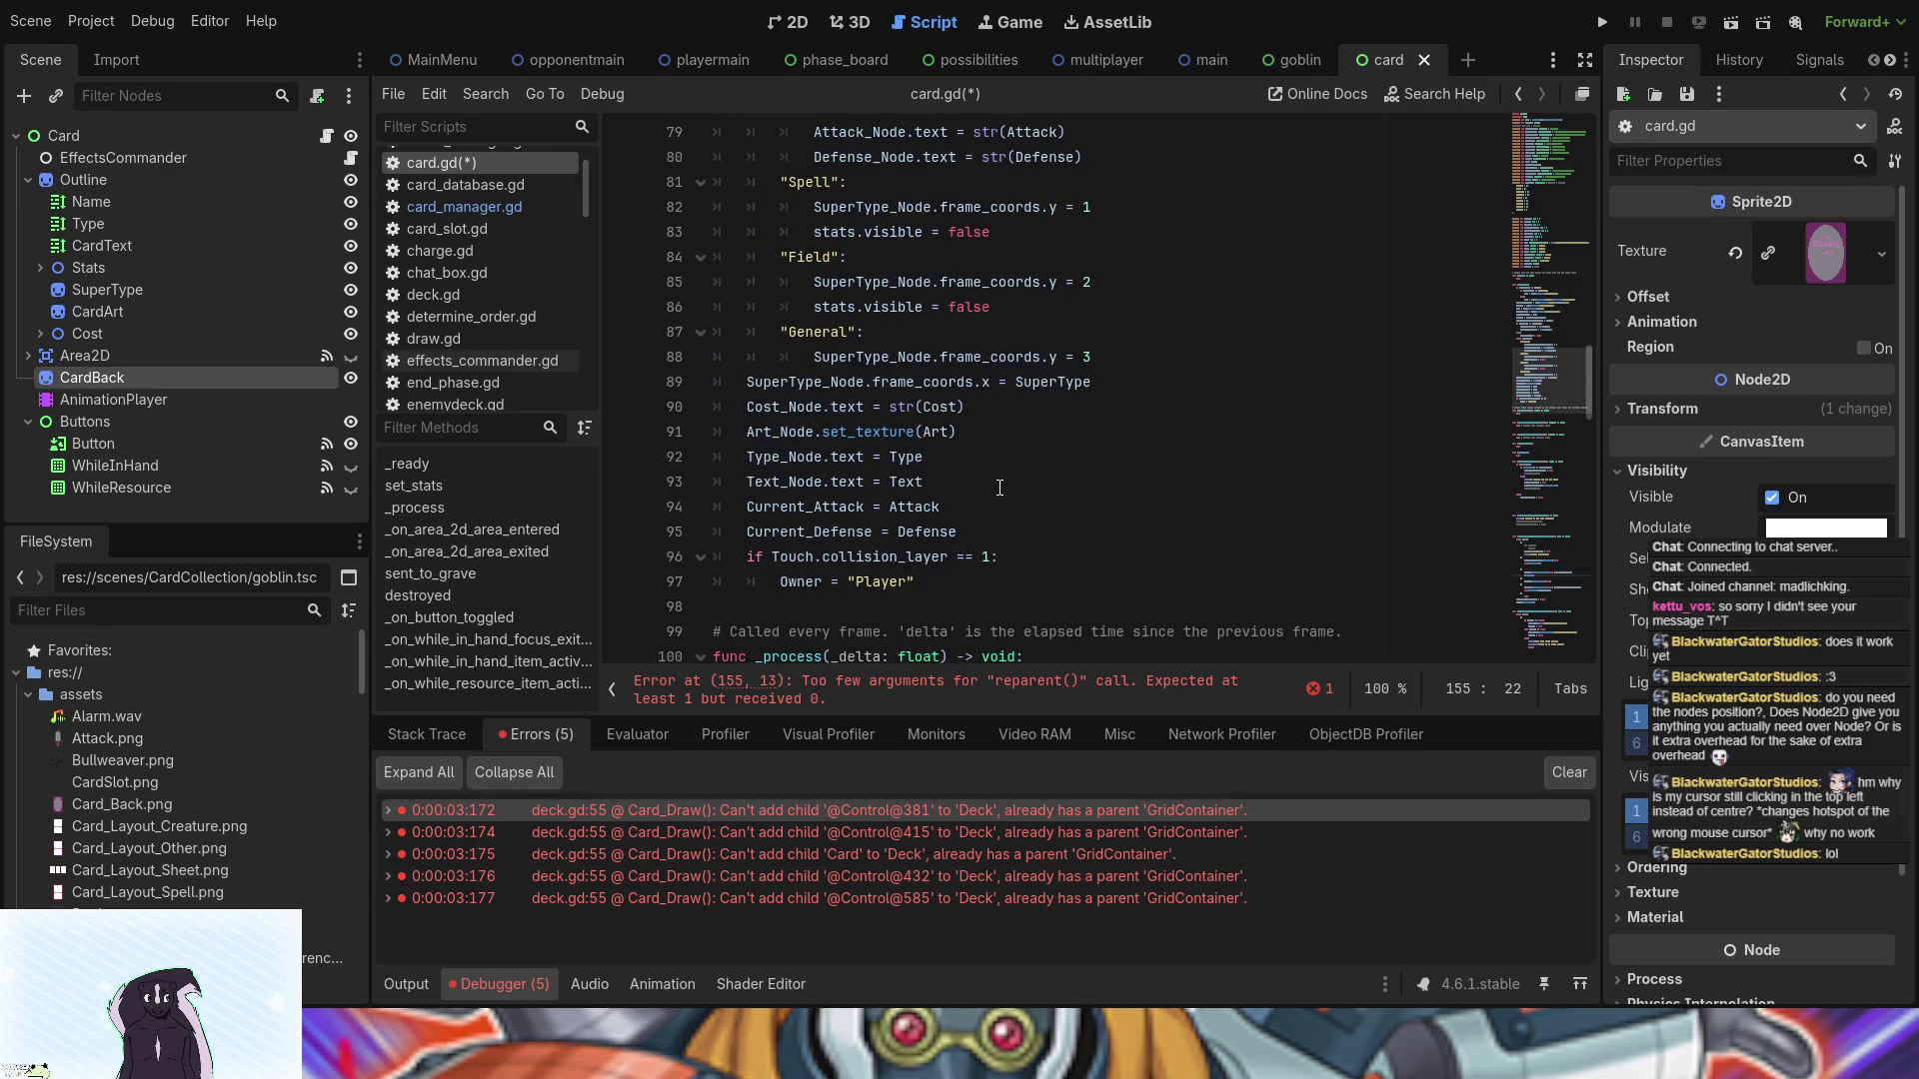
{"action": "scroll", "coordinate": [999, 487], "scroll_direction": "down", "scroll_amount": 2}
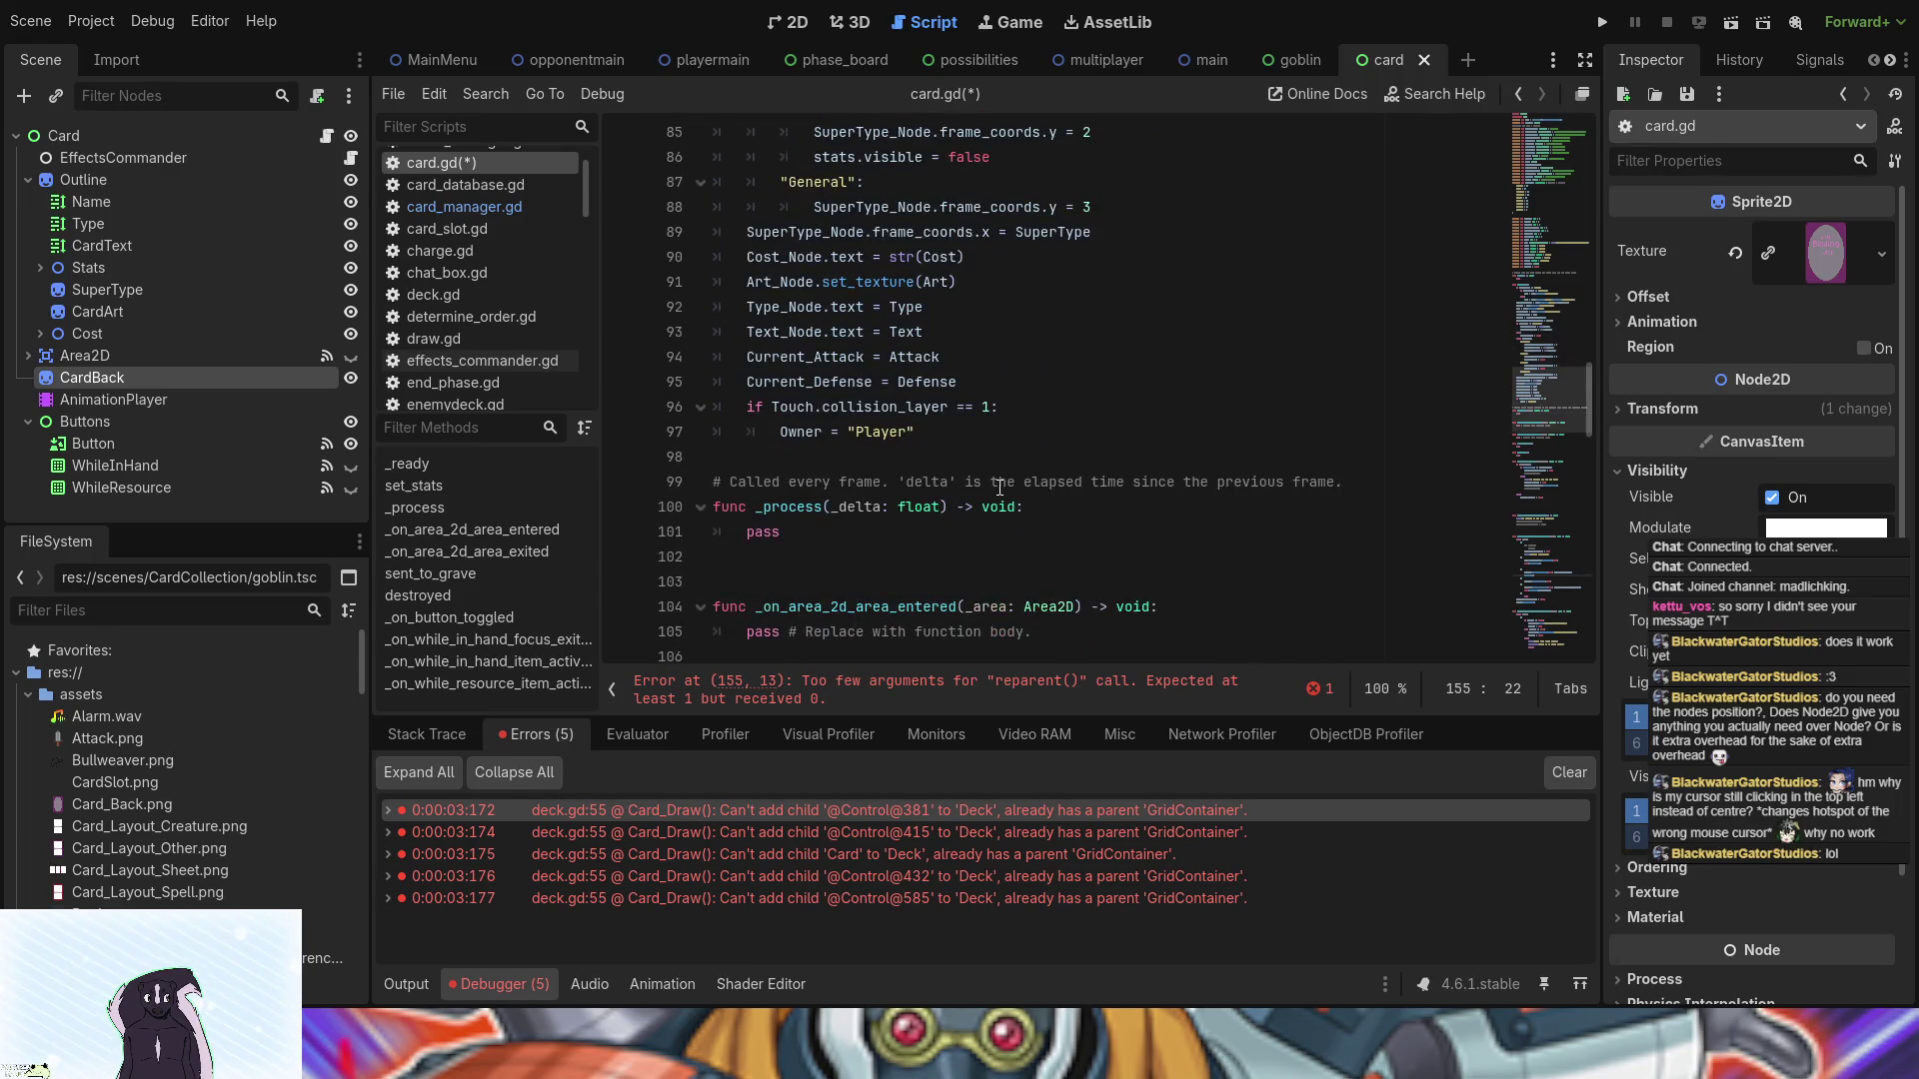
{"action": "scroll", "coordinate": [1000, 487], "scroll_direction": "down", "scroll_amount": 6}
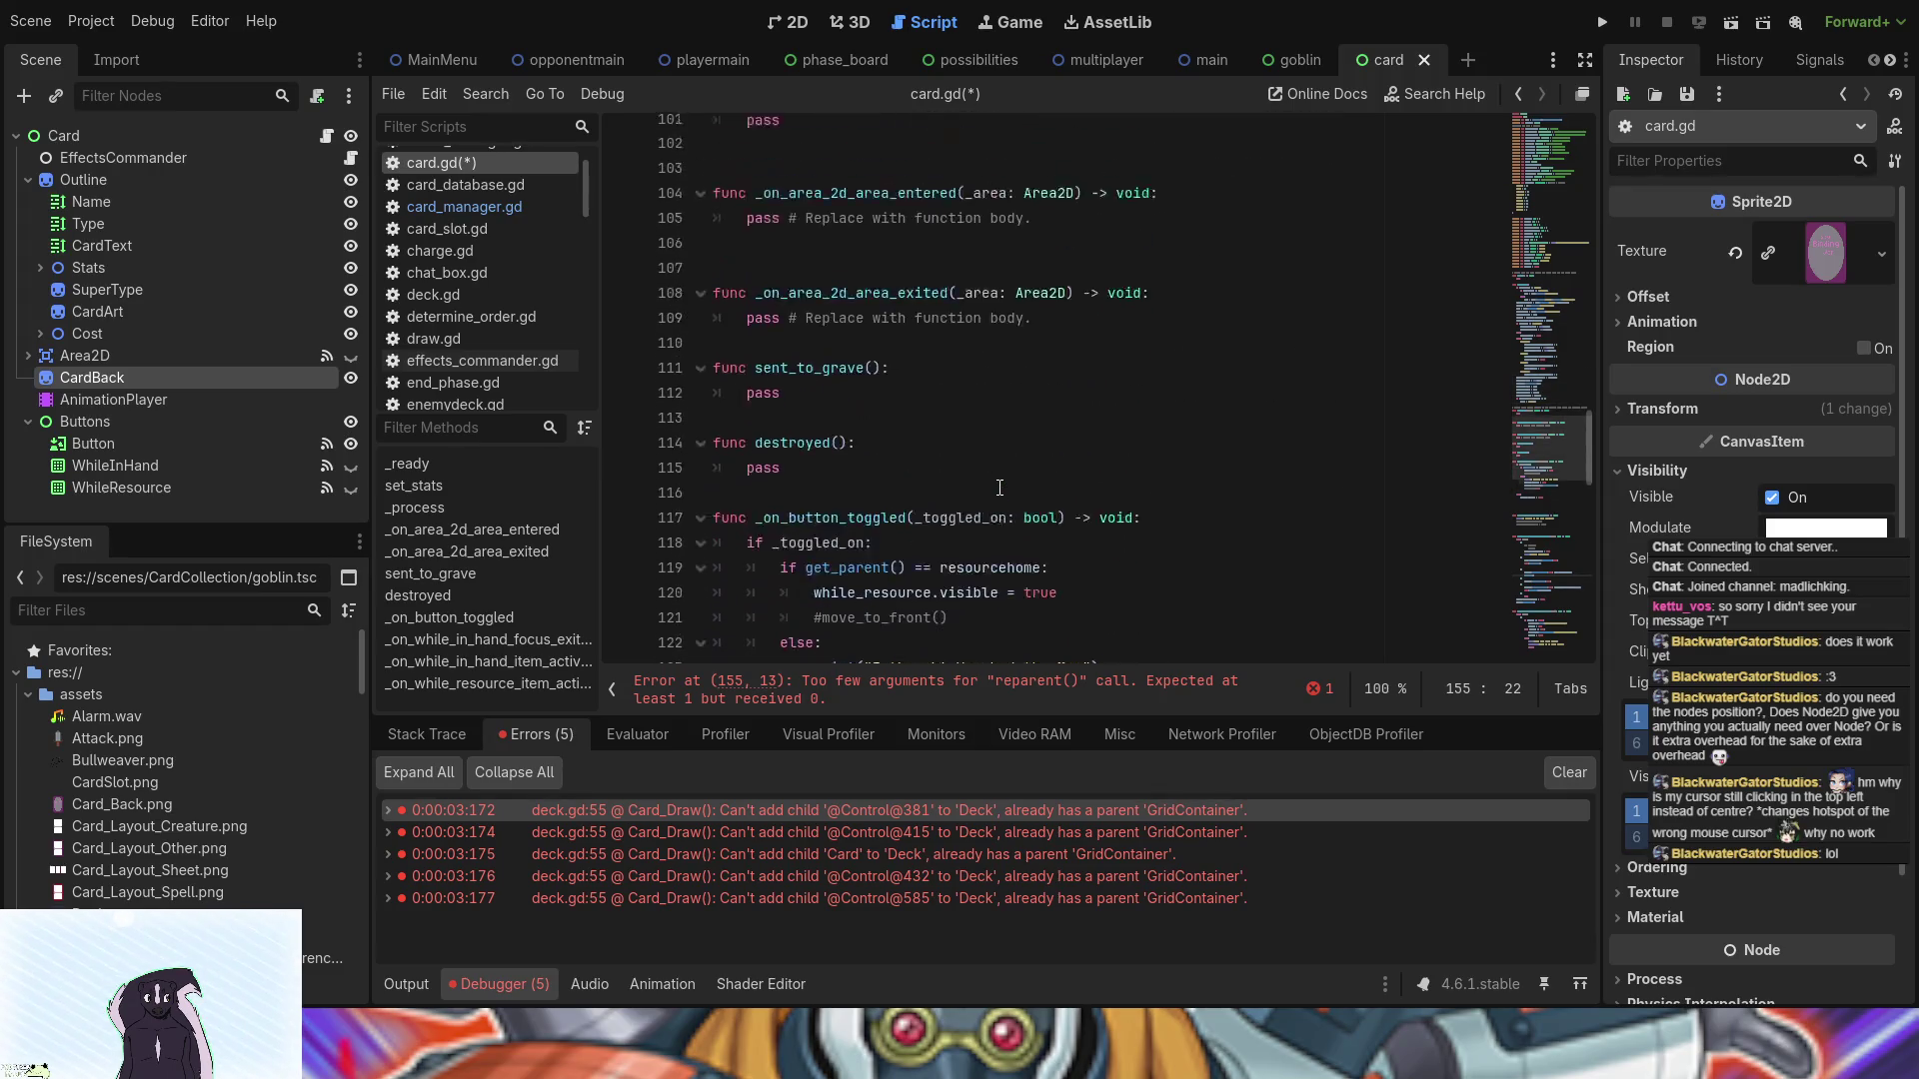
{"action": "scroll", "coordinate": [1000, 487], "scroll_direction": "up", "scroll_amount": 6}
{"action": "scroll", "coordinate": [999, 487], "scroll_direction": "up", "scroll_amount": 3}
{"action": "scroll", "coordinate": [1000, 486], "scroll_direction": "up", "scroll_amount": 20}
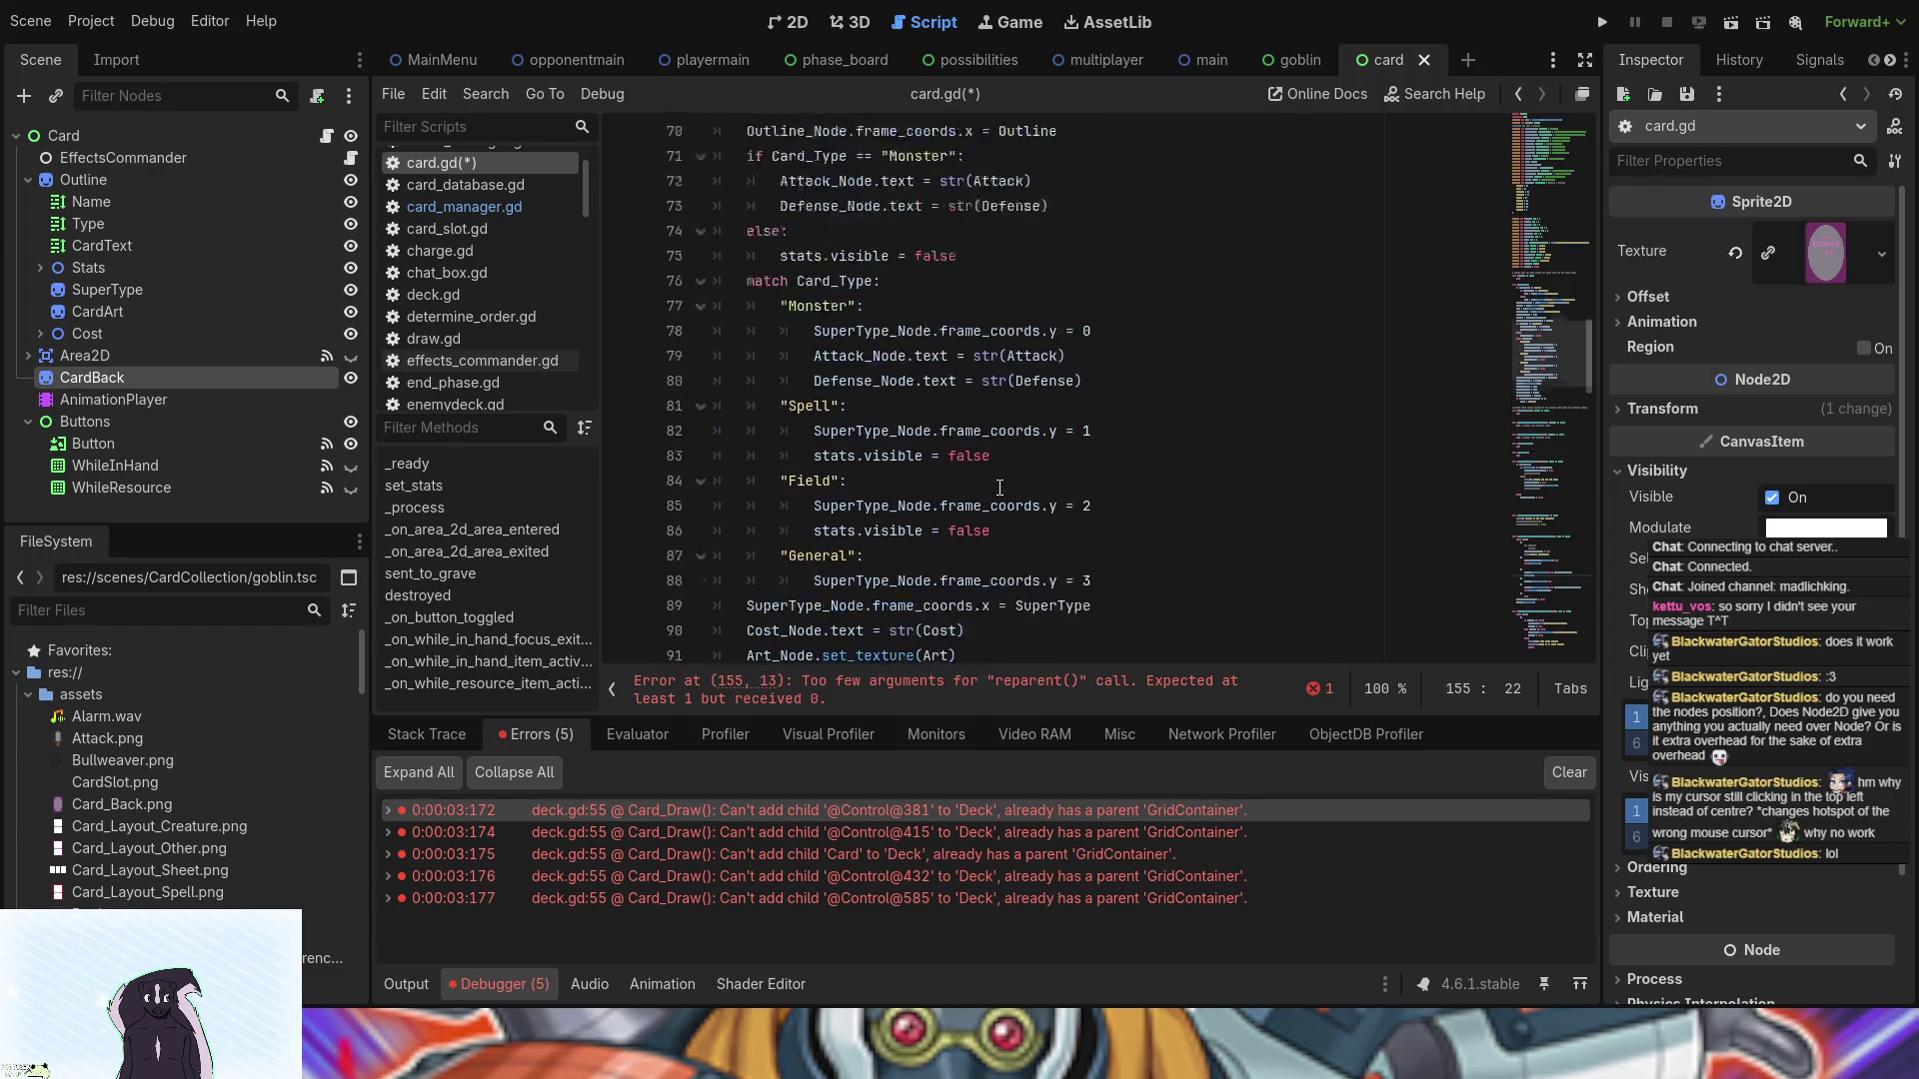
{"action": "scroll", "coordinate": [999, 487], "scroll_direction": "up", "scroll_amount": 5}
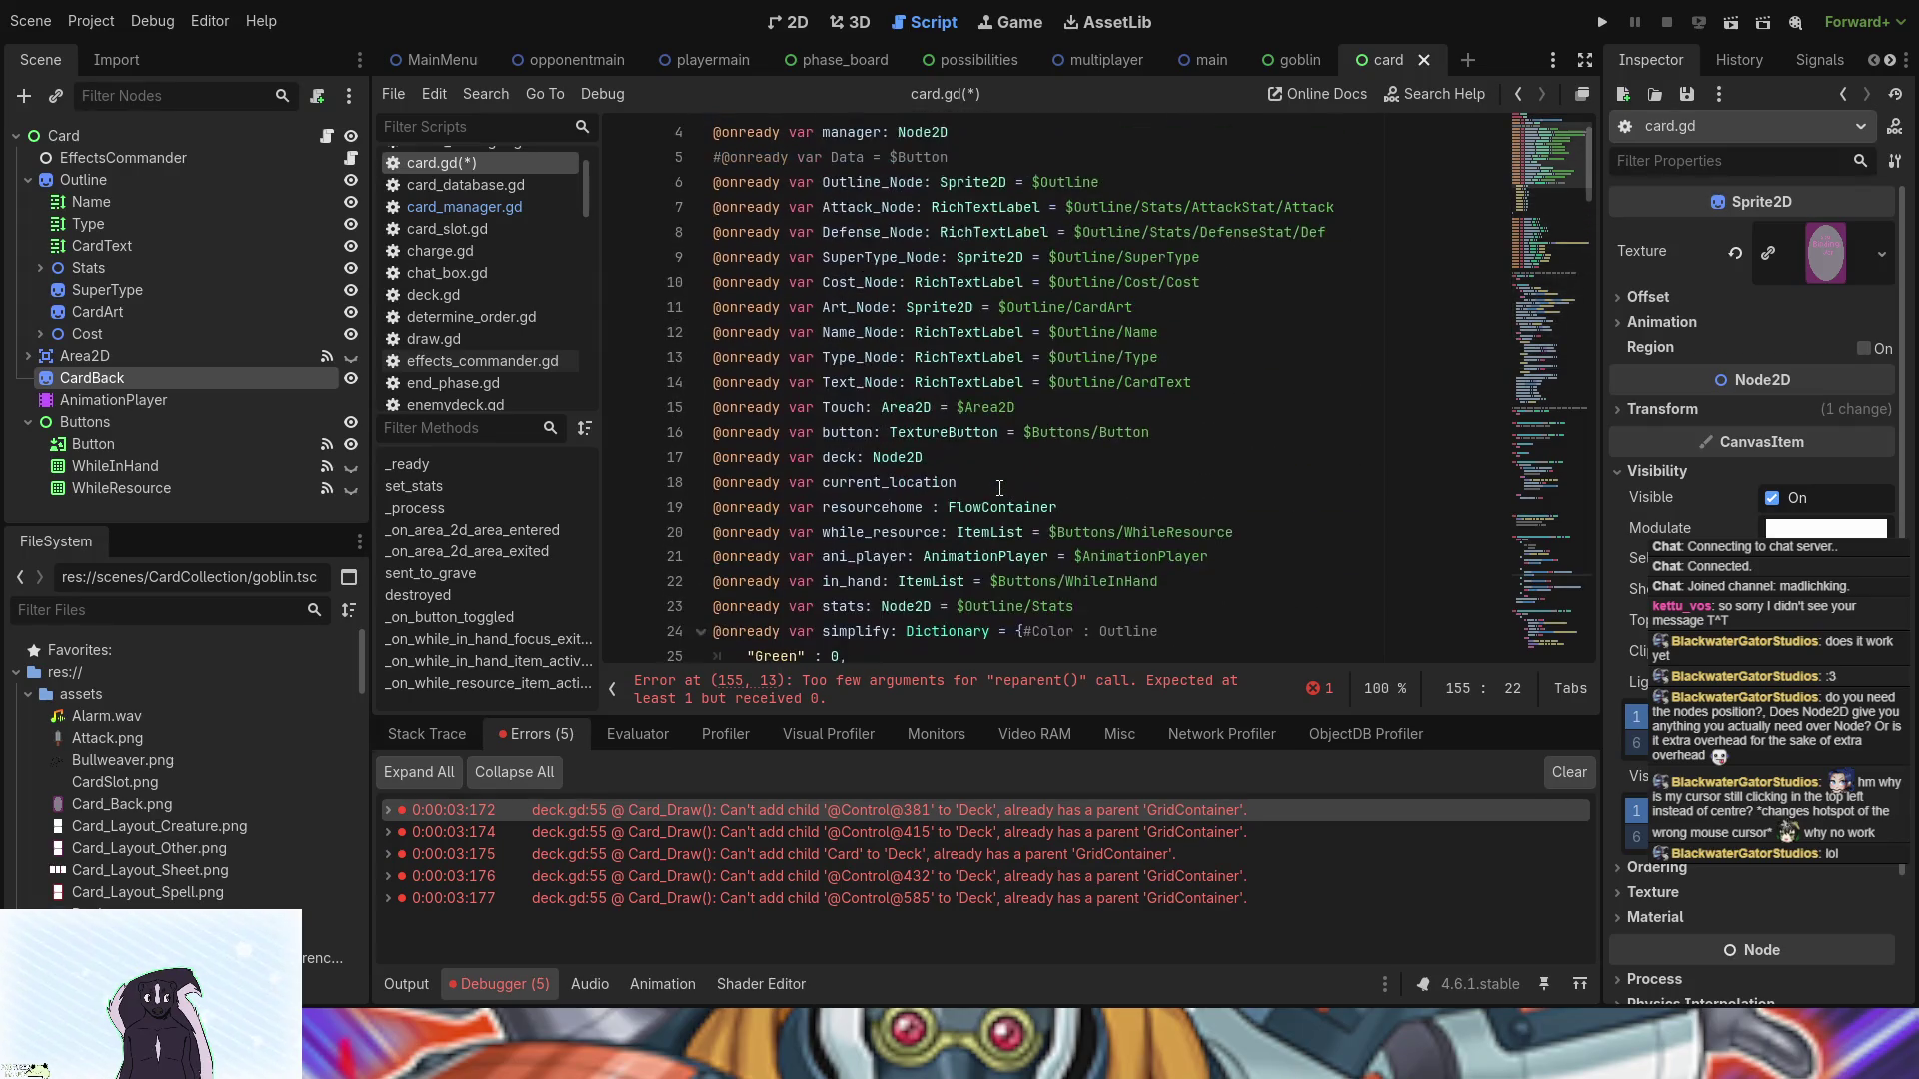
{"action": "scroll", "coordinate": [1000, 487], "scroll_direction": "down", "scroll_amount": 3}
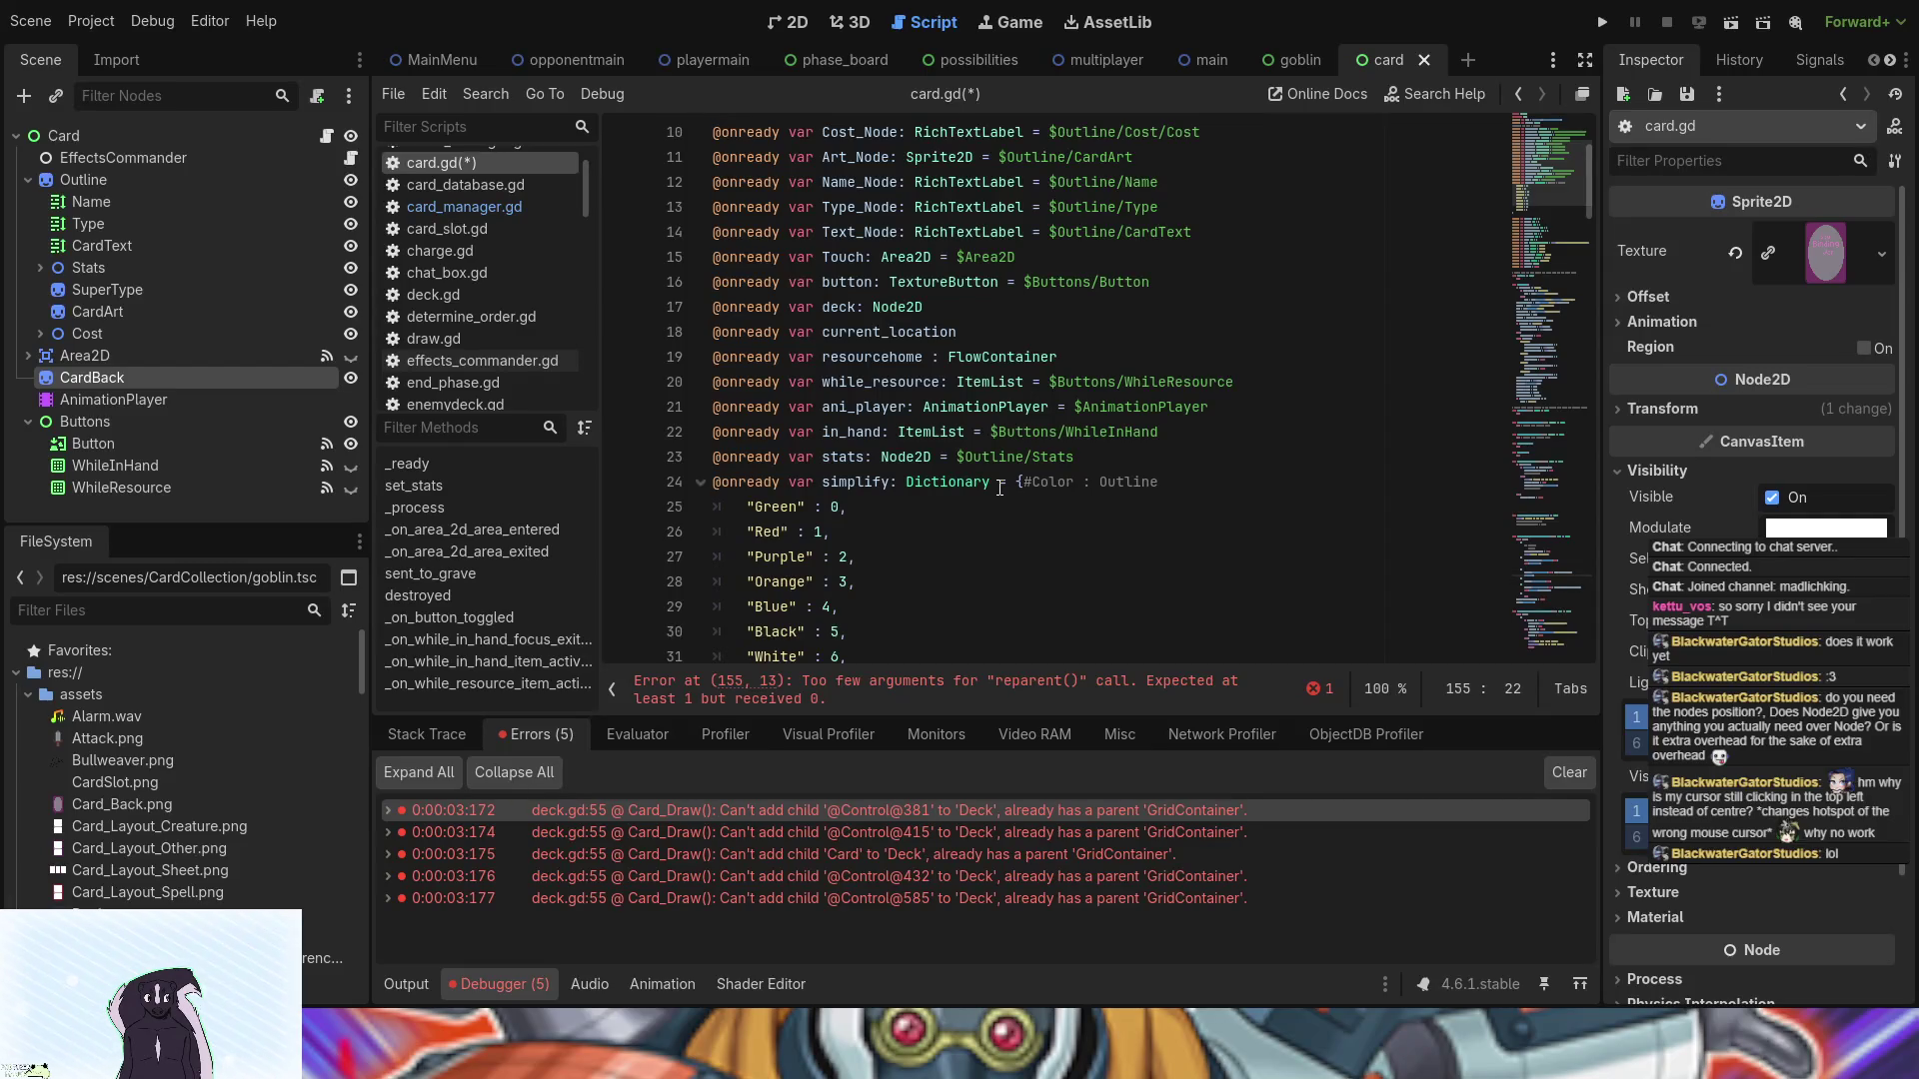
{"action": "scroll", "coordinate": [999, 487], "scroll_direction": "down", "scroll_amount": 5}
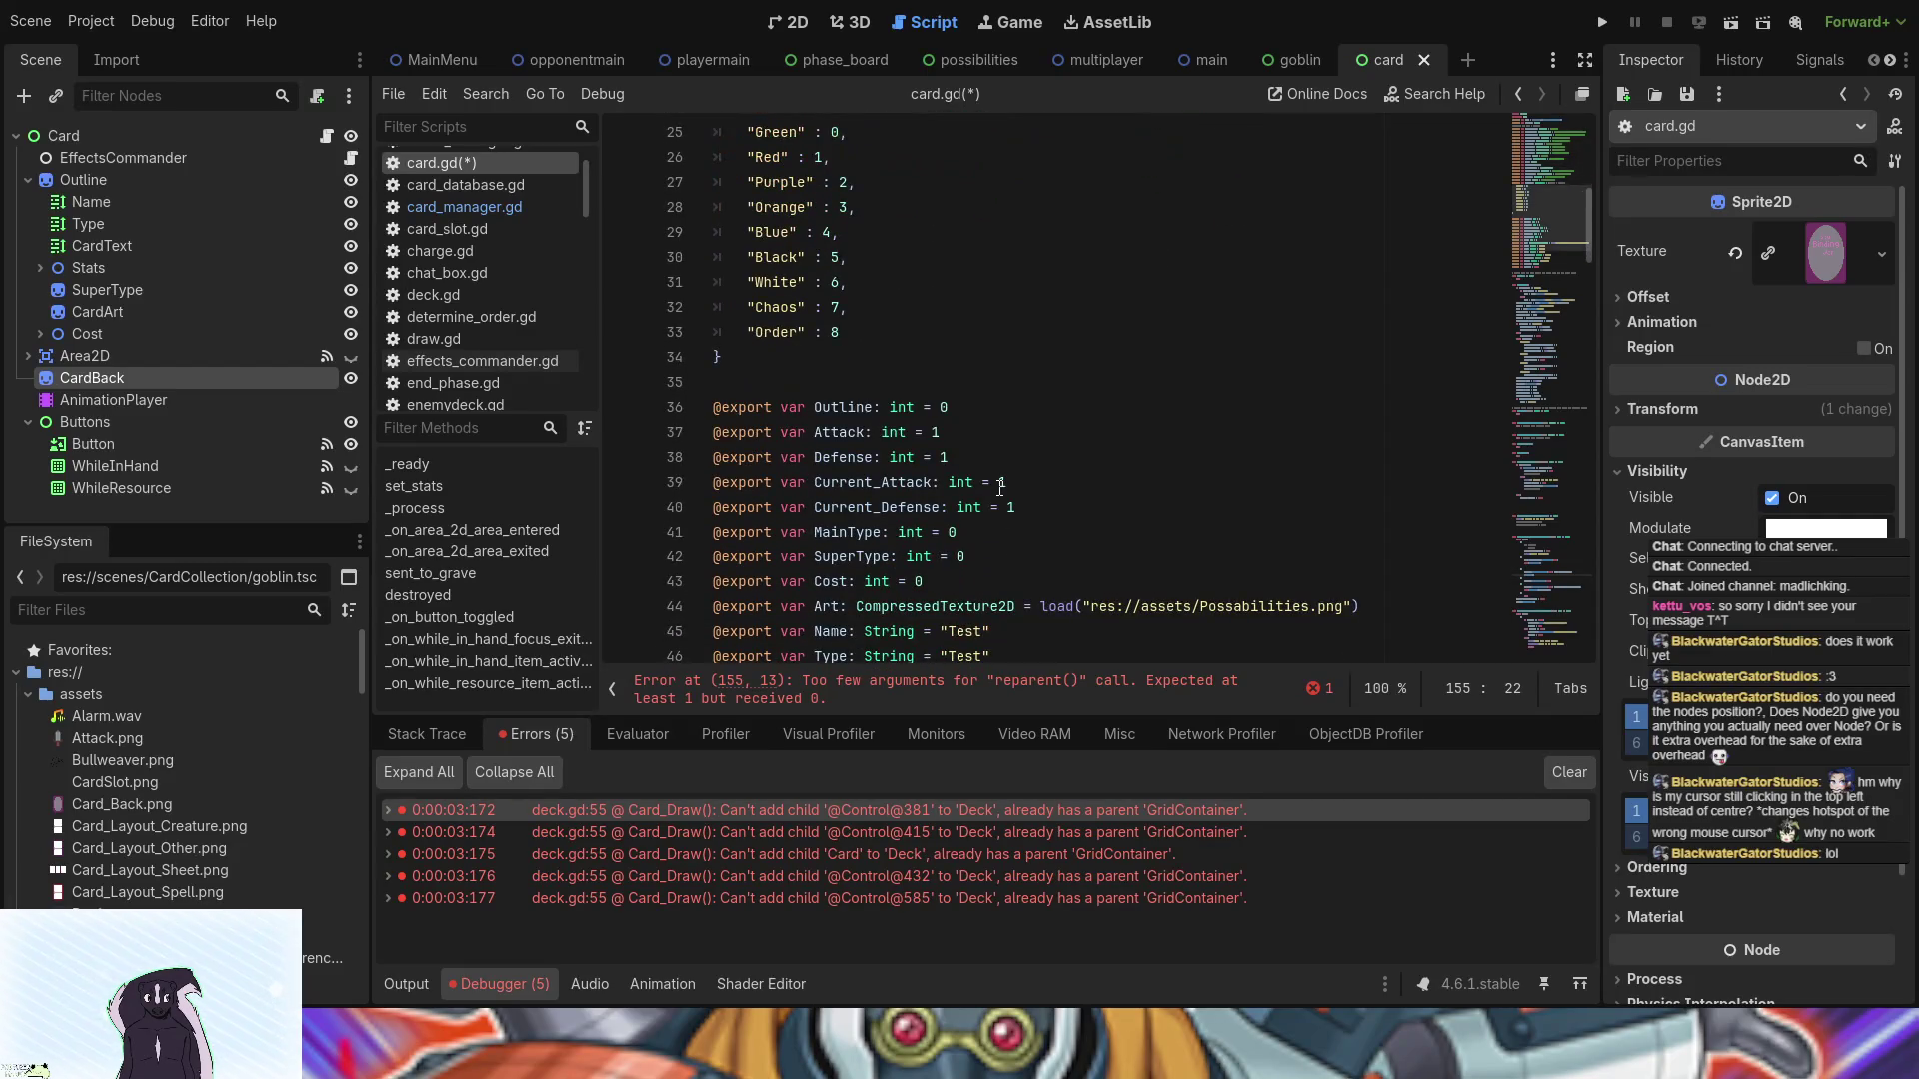
{"action": "scroll", "coordinate": [999, 486], "scroll_direction": "down", "scroll_amount": 1}
{"action": "scroll", "coordinate": [999, 487], "scroll_direction": "down", "scroll_amount": 3}
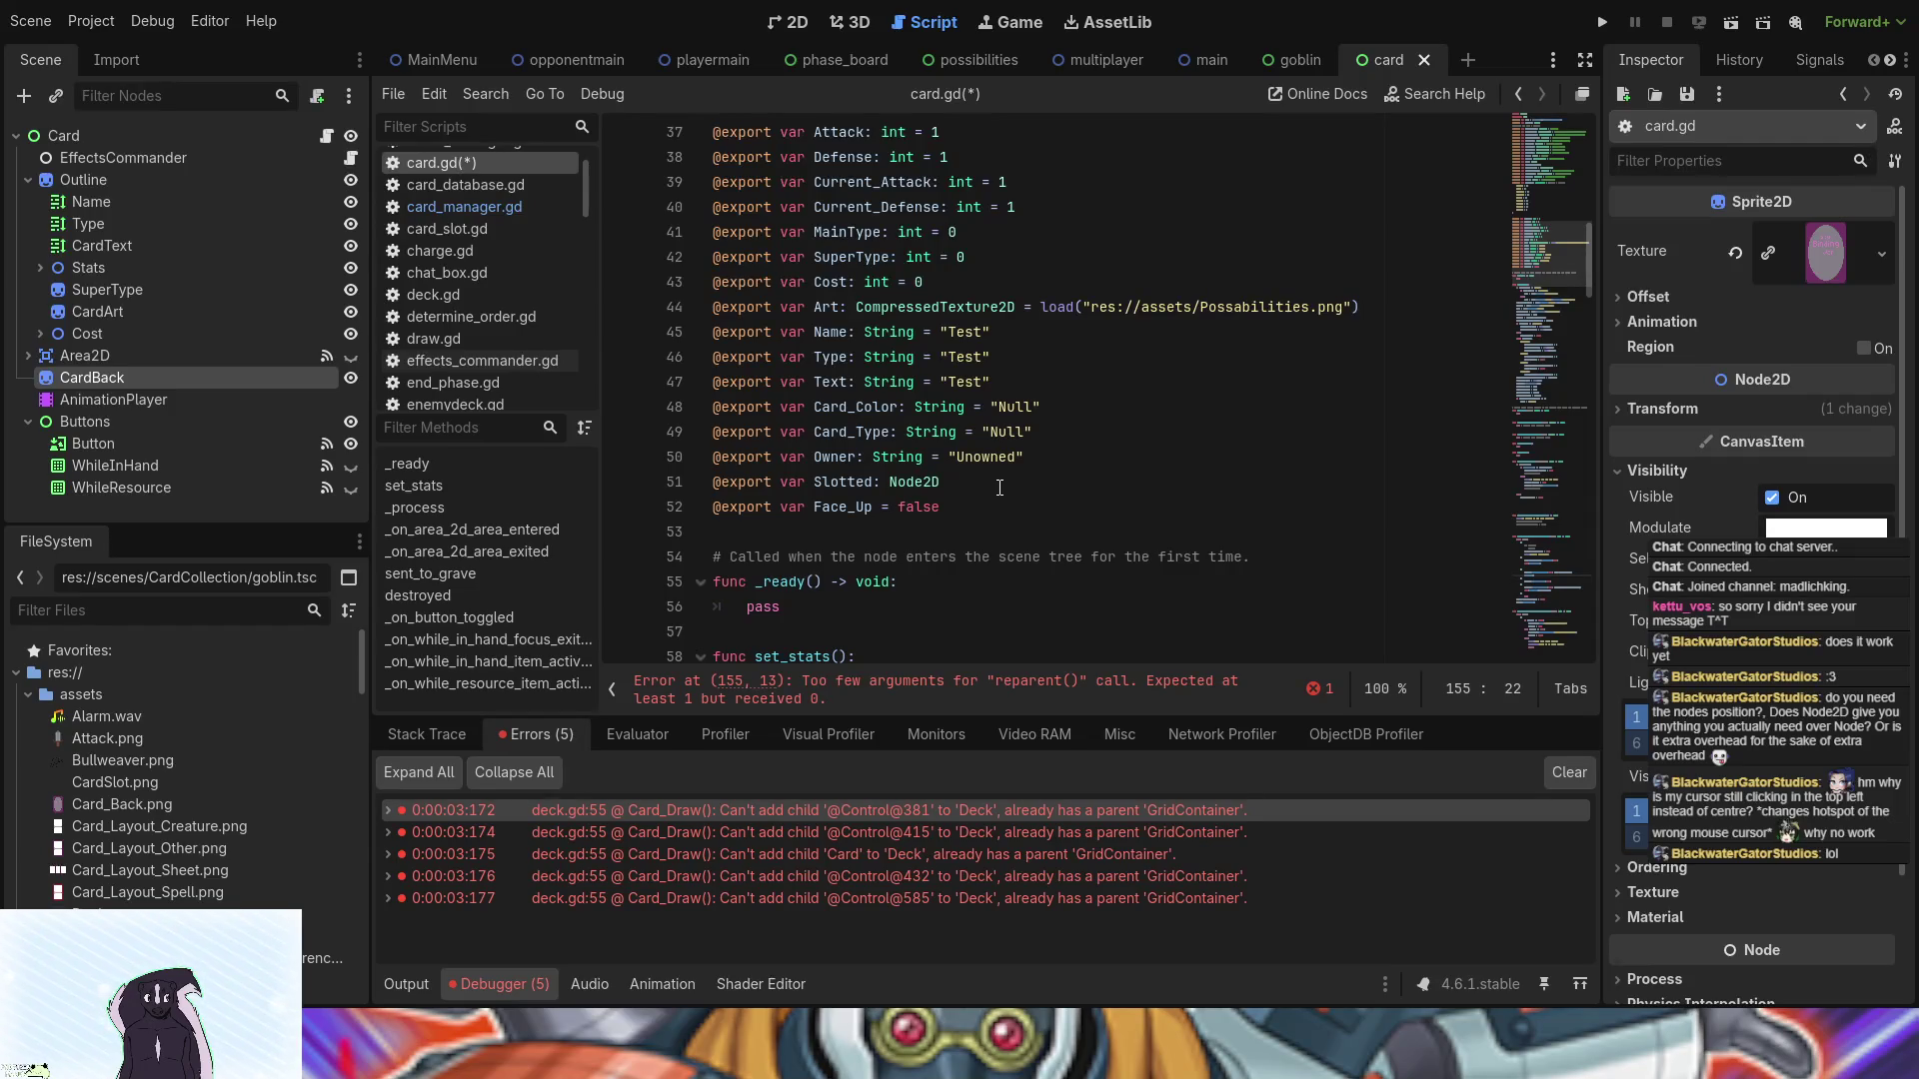
{"action": "scroll", "coordinate": [1000, 487], "scroll_direction": "up", "scroll_amount": 6}
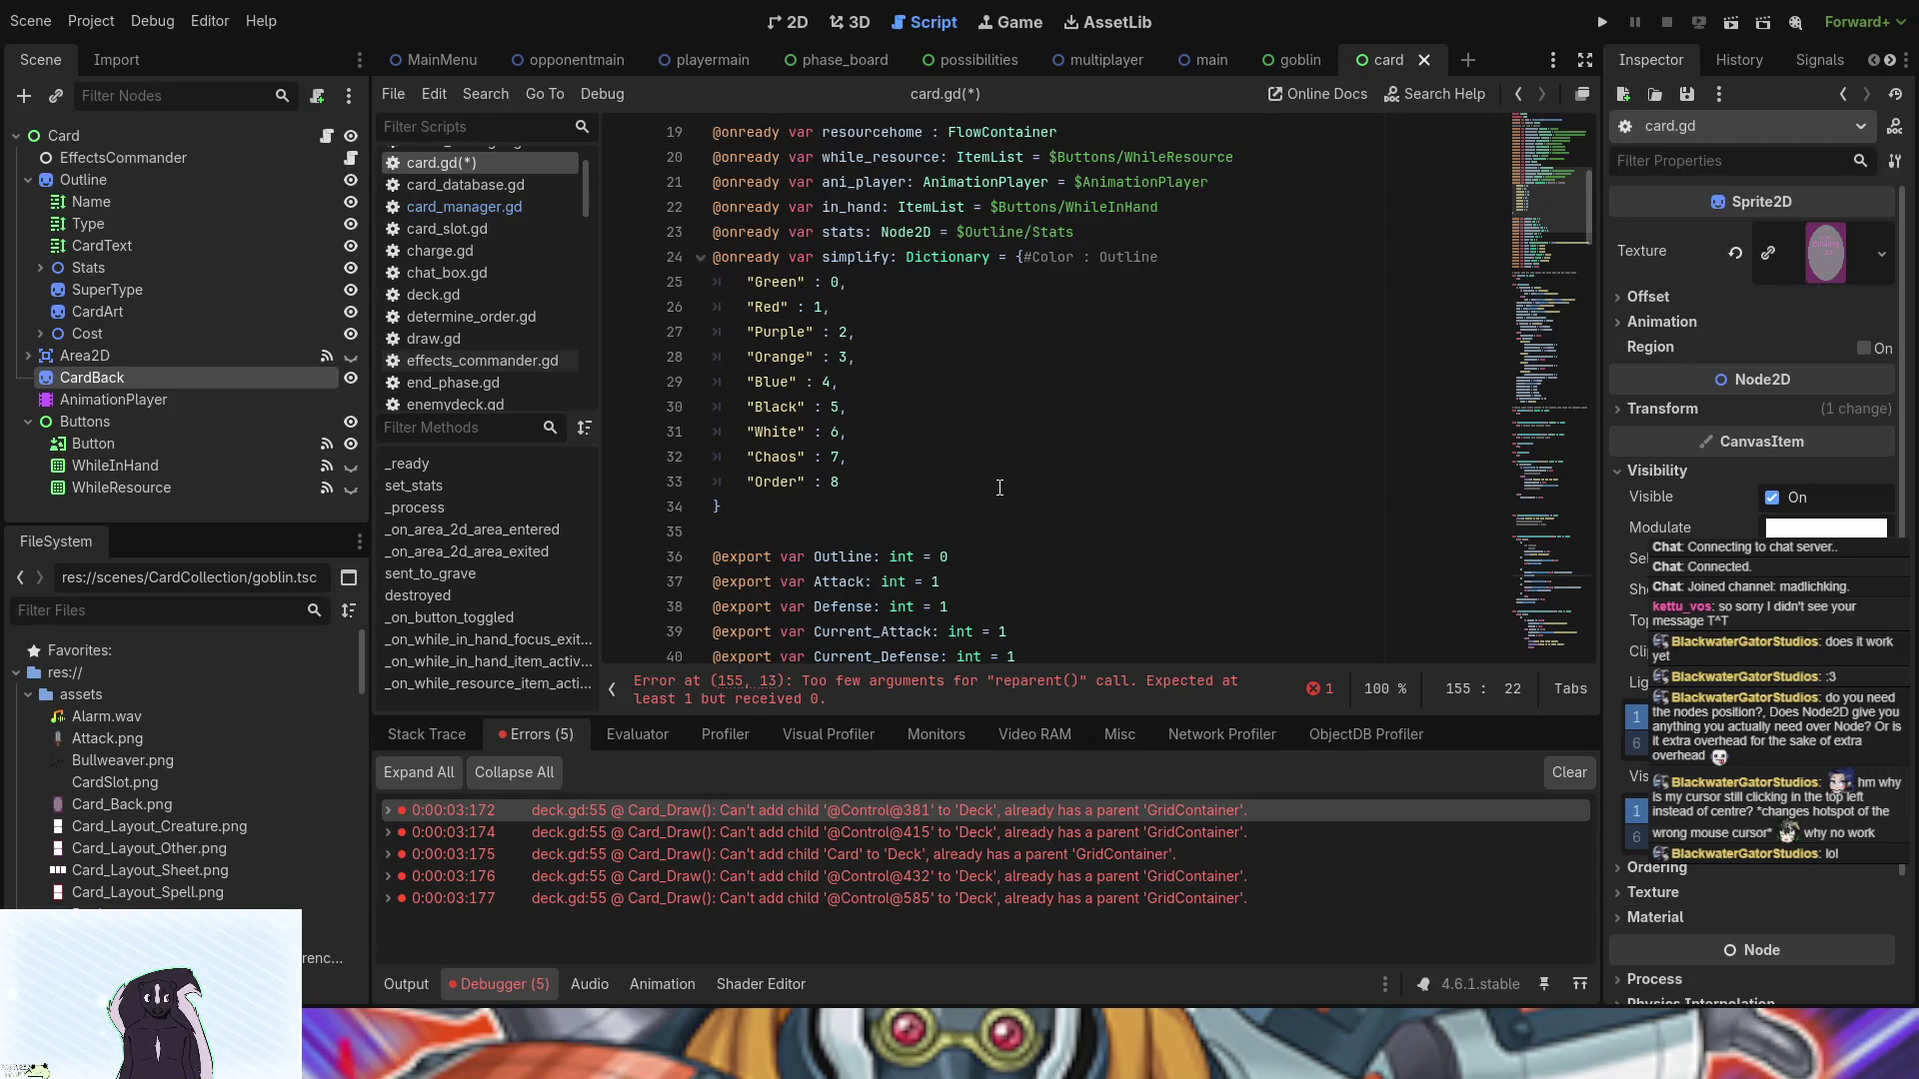
{"action": "scroll", "coordinate": [999, 487], "scroll_direction": "up", "scroll_amount": 2}
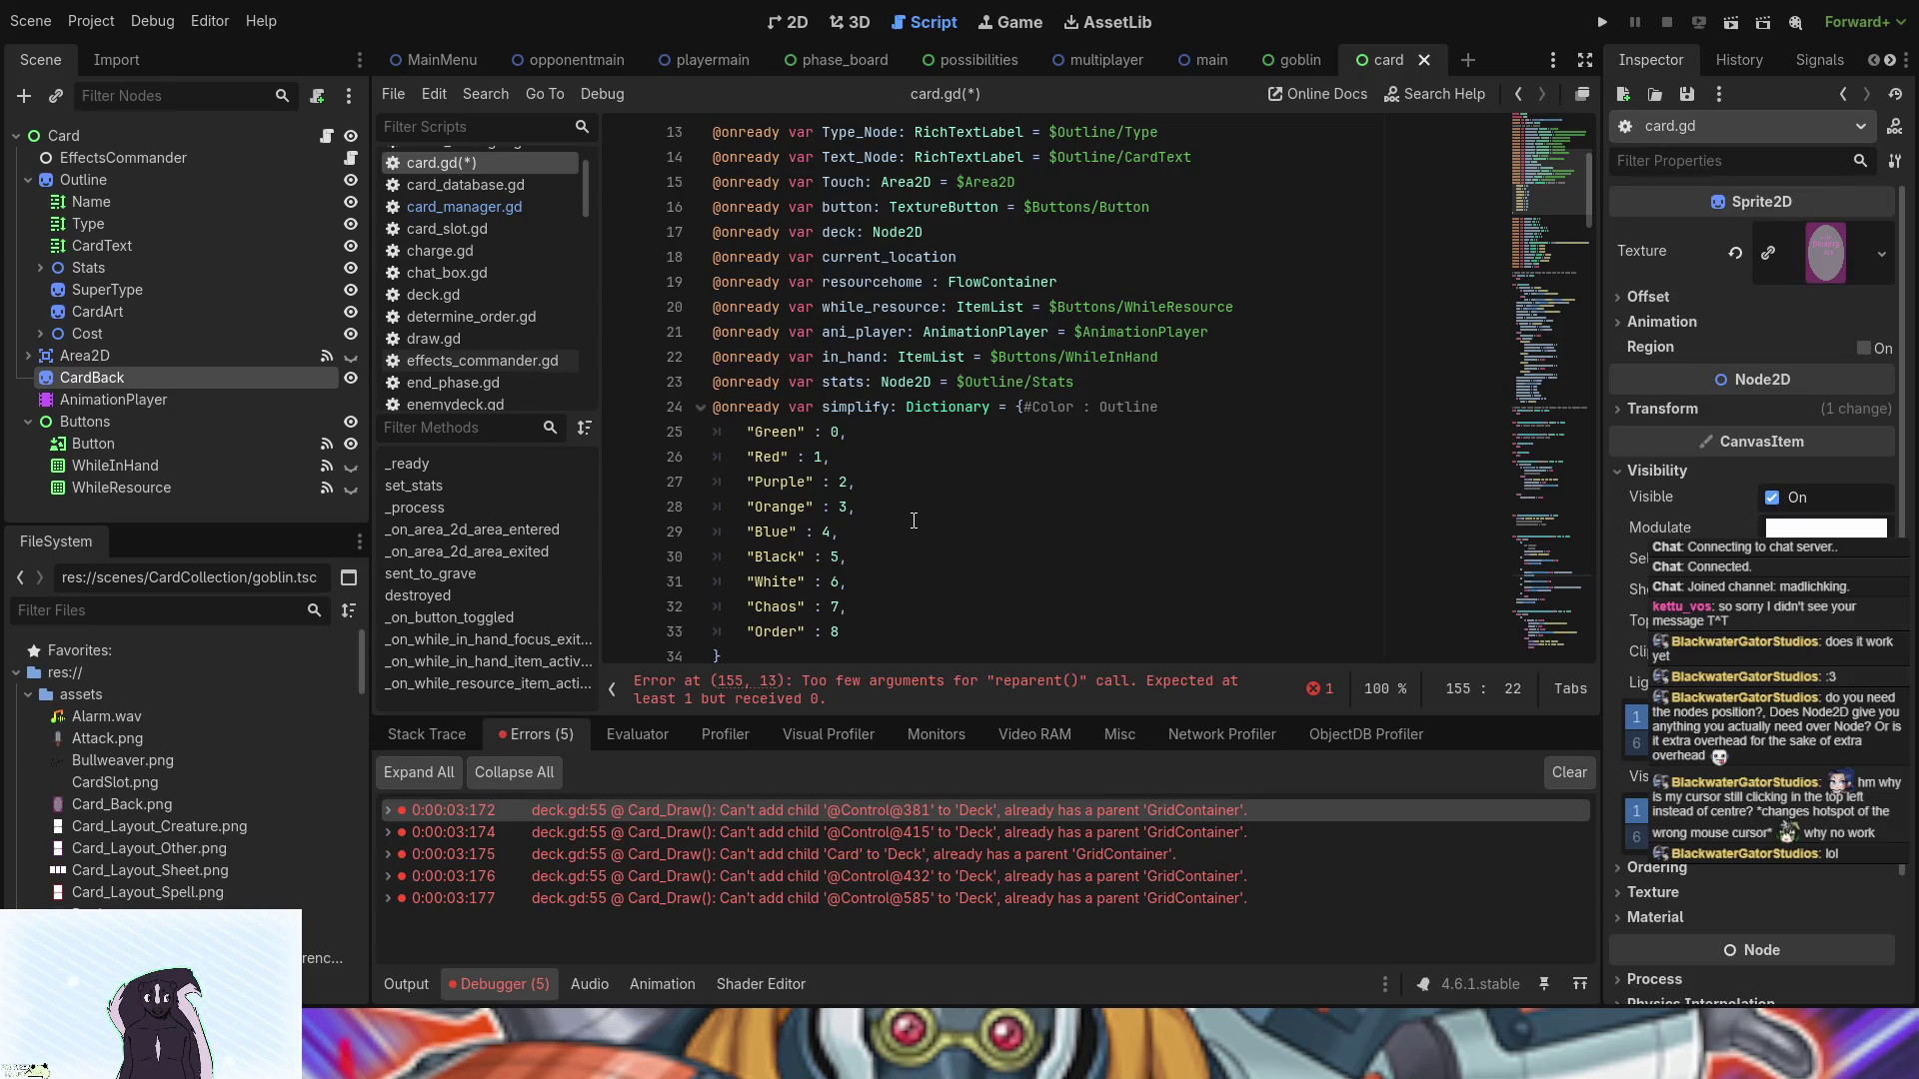
{"action": "scroll", "coordinate": [913, 520], "scroll_direction": "up", "scroll_amount": 1}
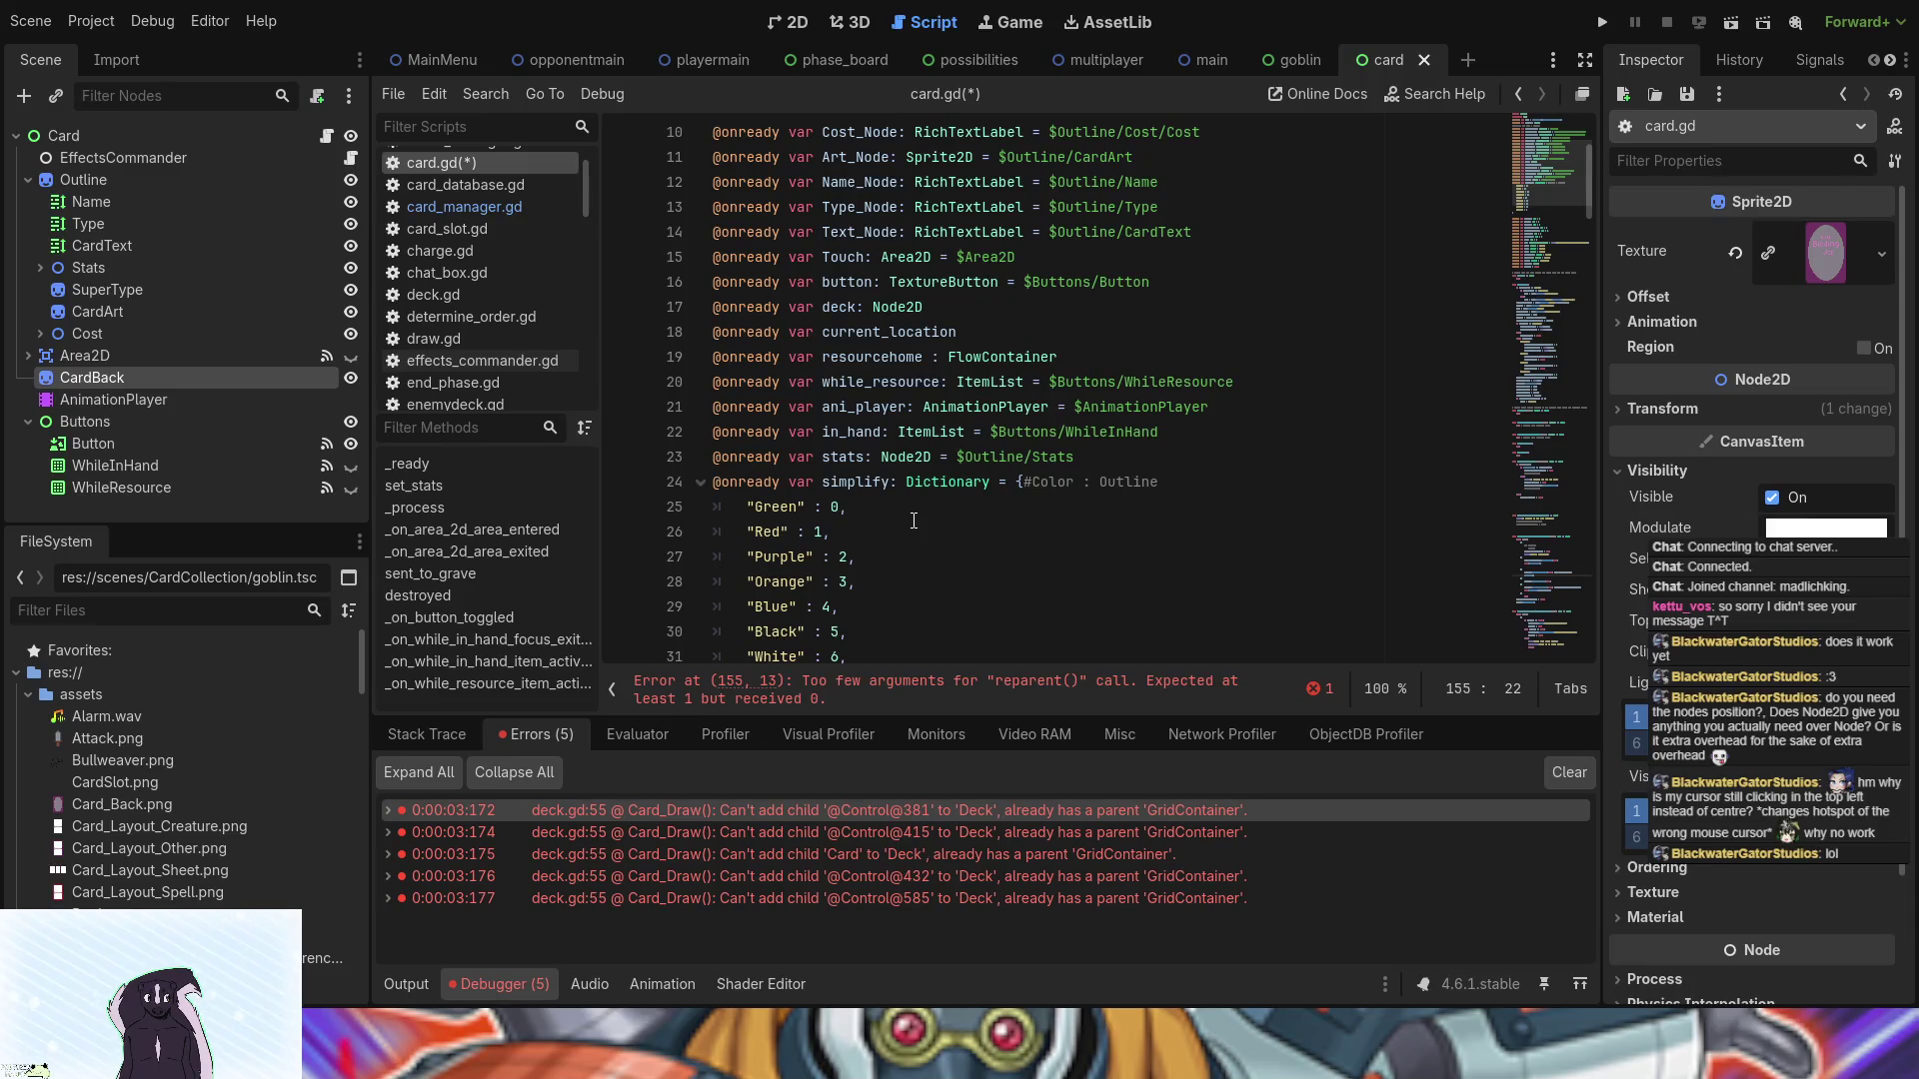
{"action": "scroll", "coordinate": [914, 521], "scroll_direction": "up", "scroll_amount": 1}
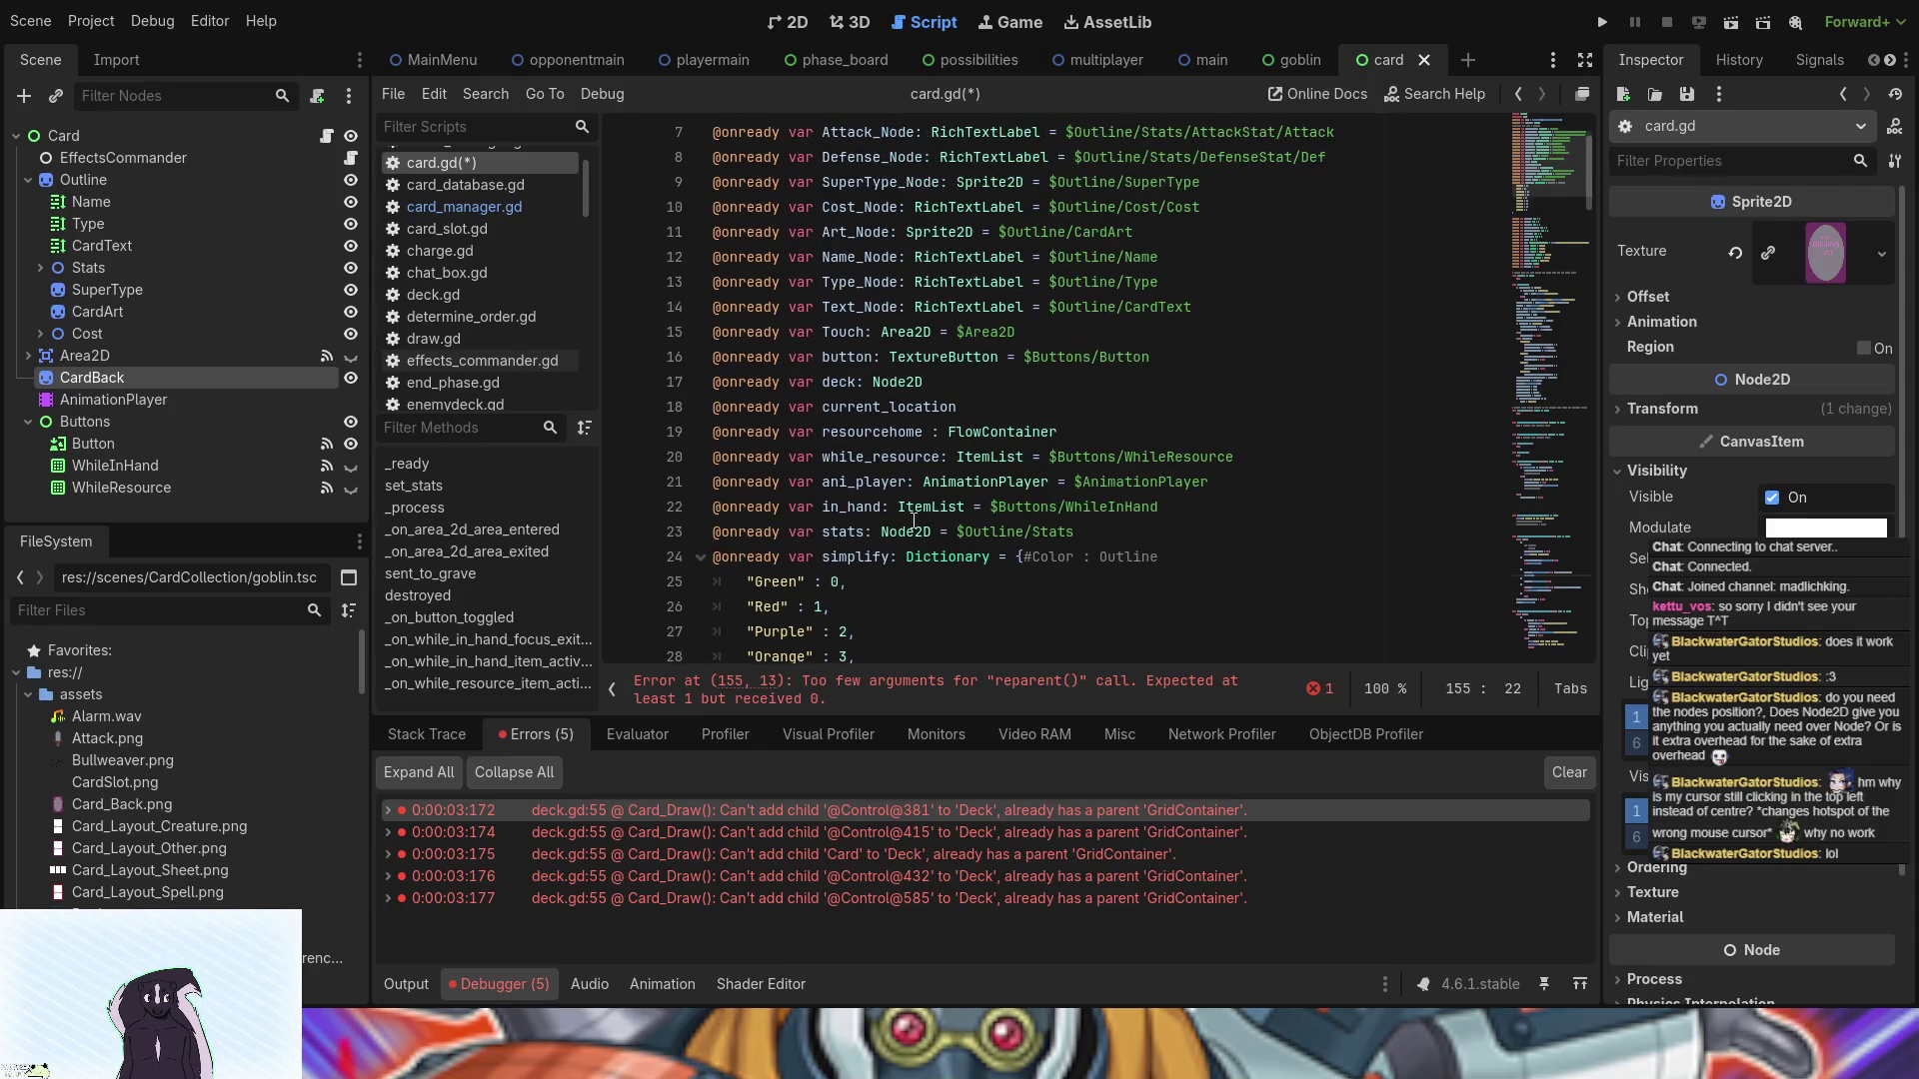
{"action": "scroll", "coordinate": [913, 521], "scroll_direction": "up", "scroll_amount": 2}
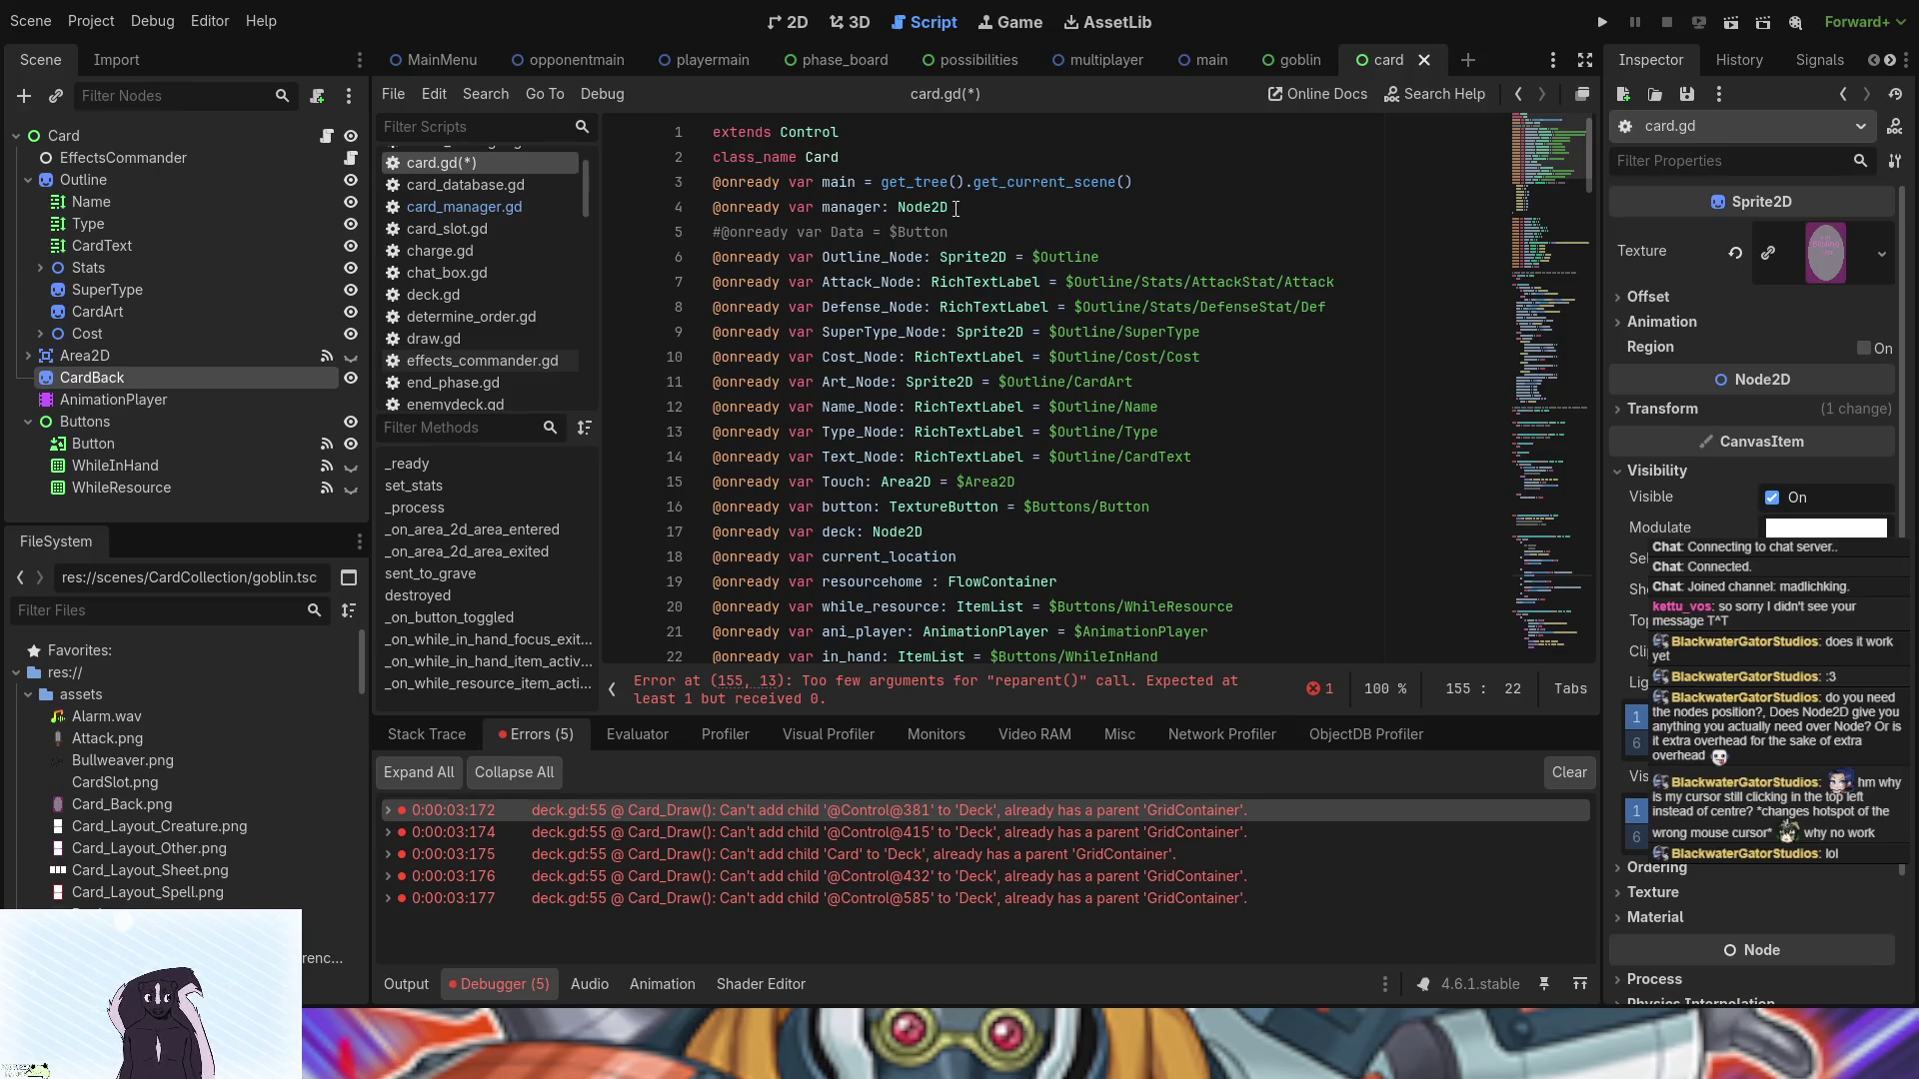
{"action": "scroll", "coordinate": [869, 311], "scroll_direction": "down", "scroll_amount": 1}
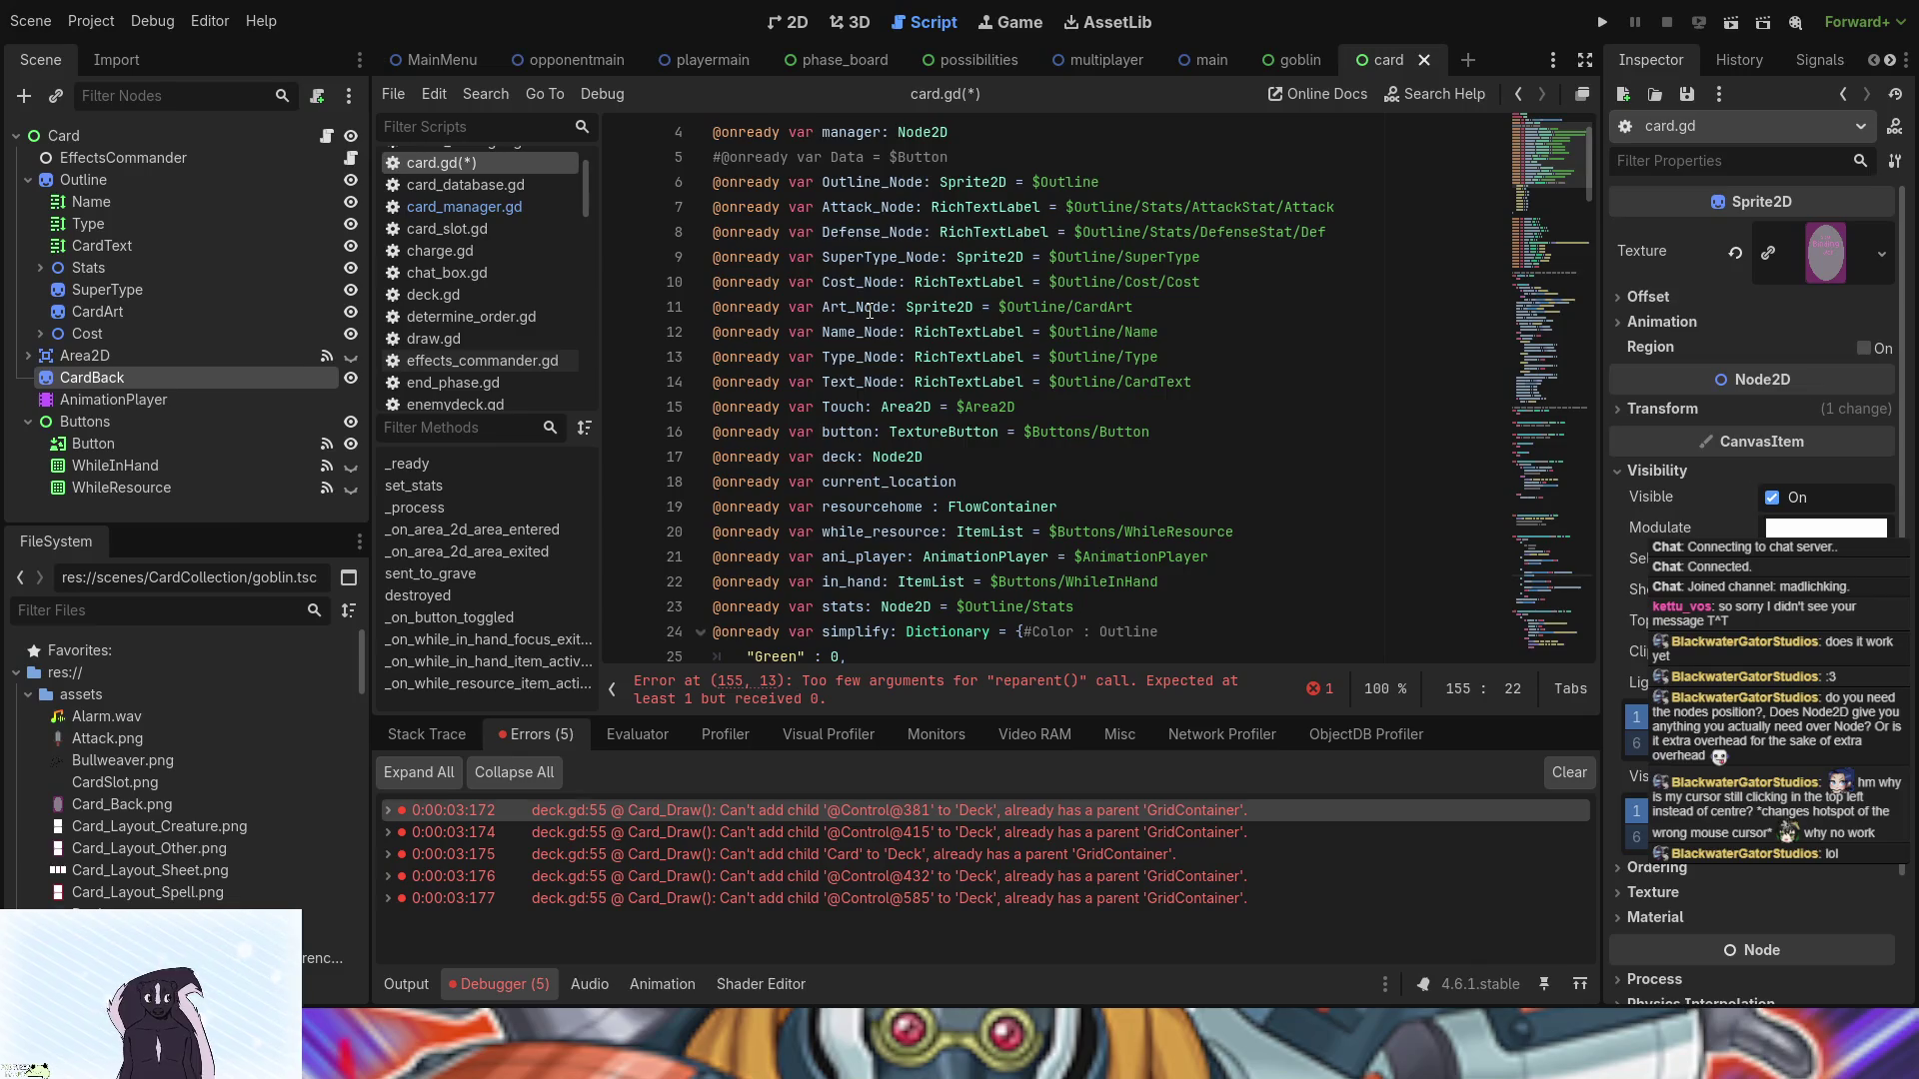
{"action": "scroll", "coordinate": [870, 311], "scroll_direction": "up", "scroll_amount": 1}
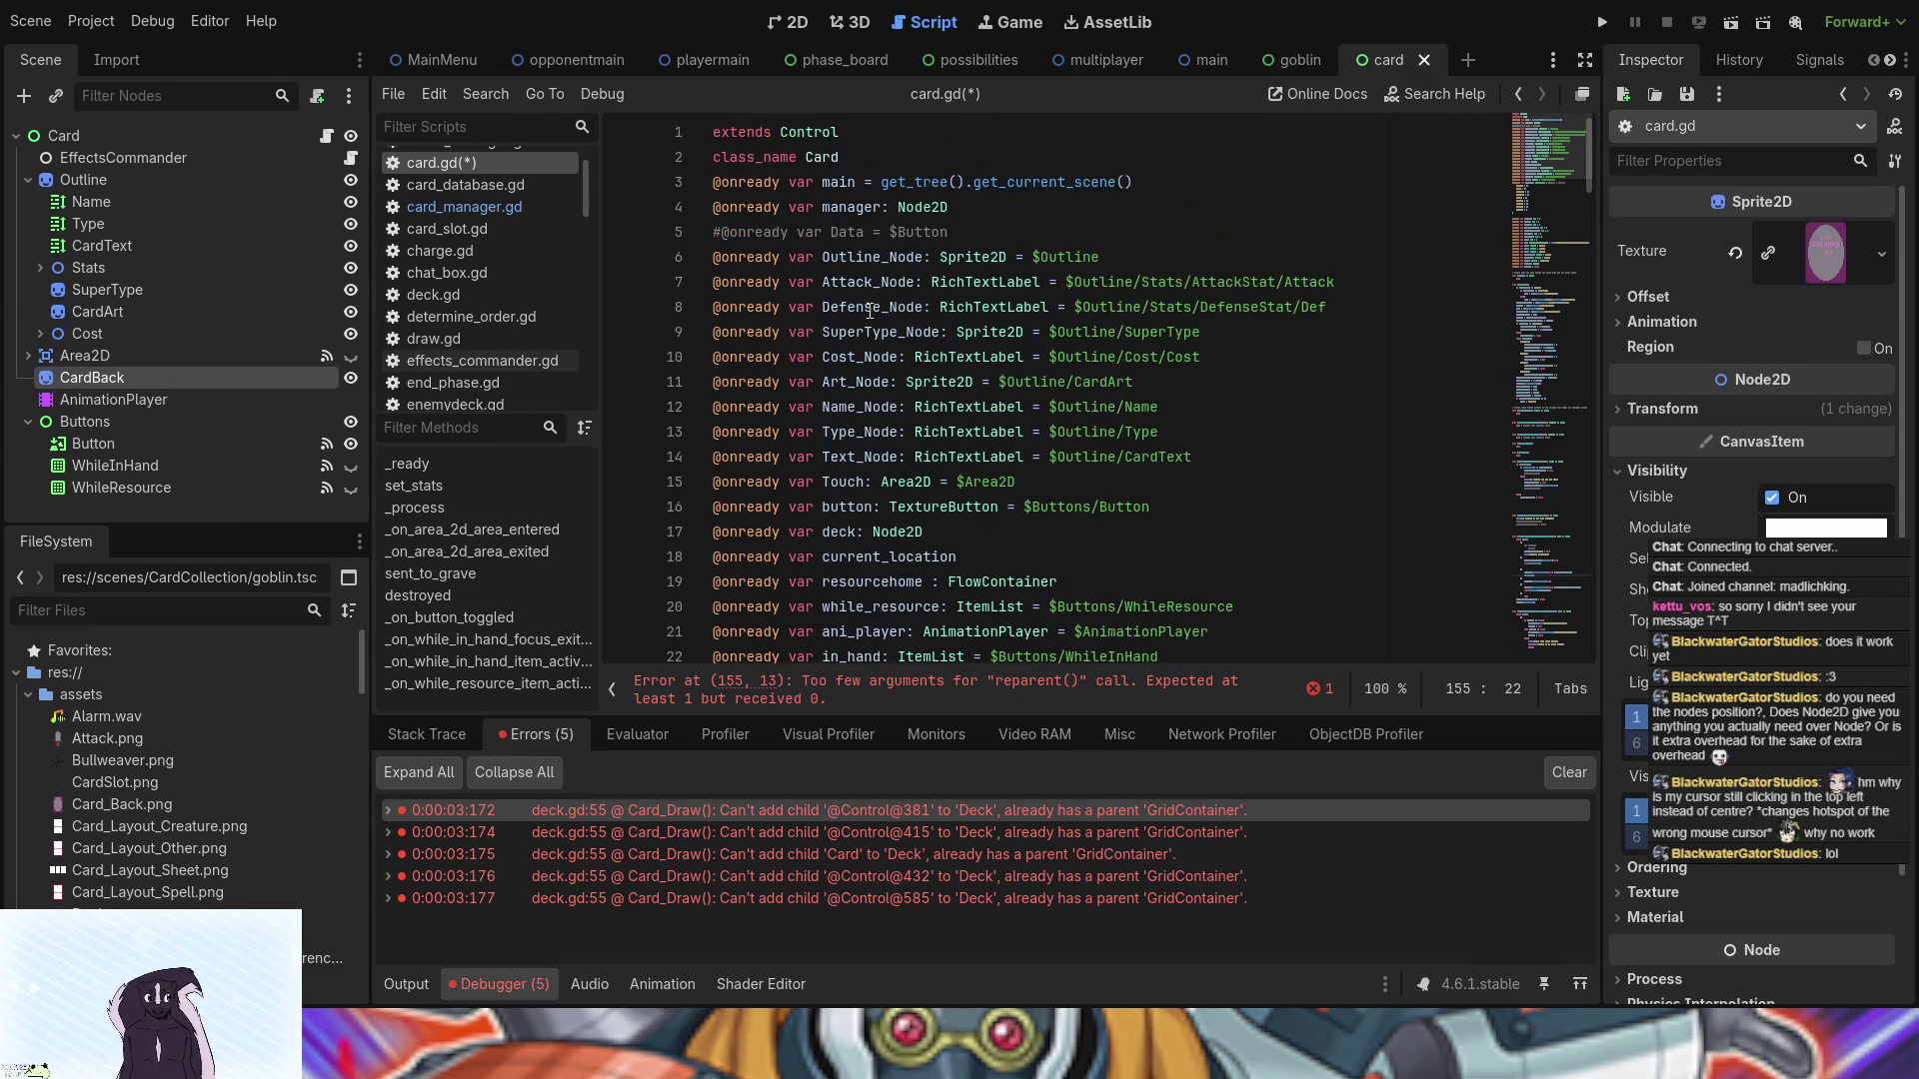
{"action": "scroll", "coordinate": [870, 311], "scroll_direction": "down", "scroll_amount": 3}
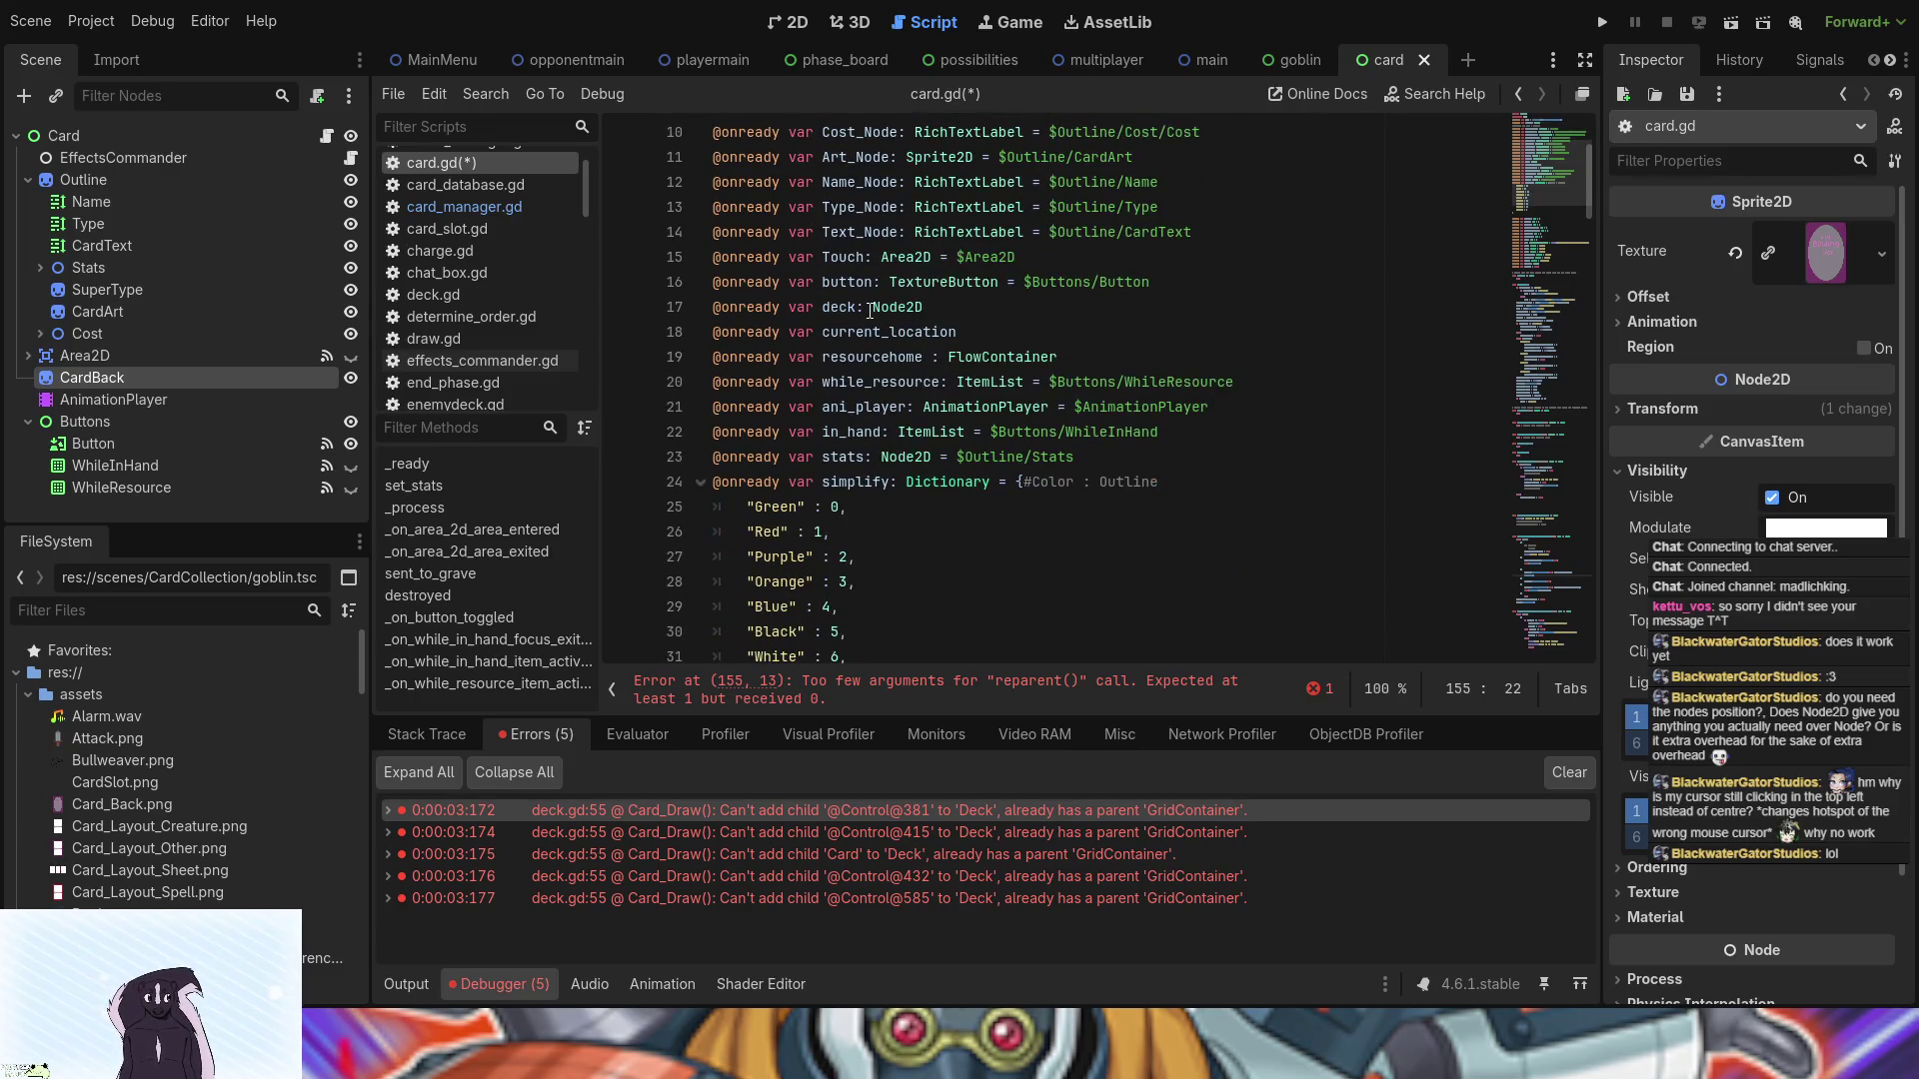
{"action": "scroll", "coordinate": [870, 311], "scroll_direction": "down", "scroll_amount": 15}
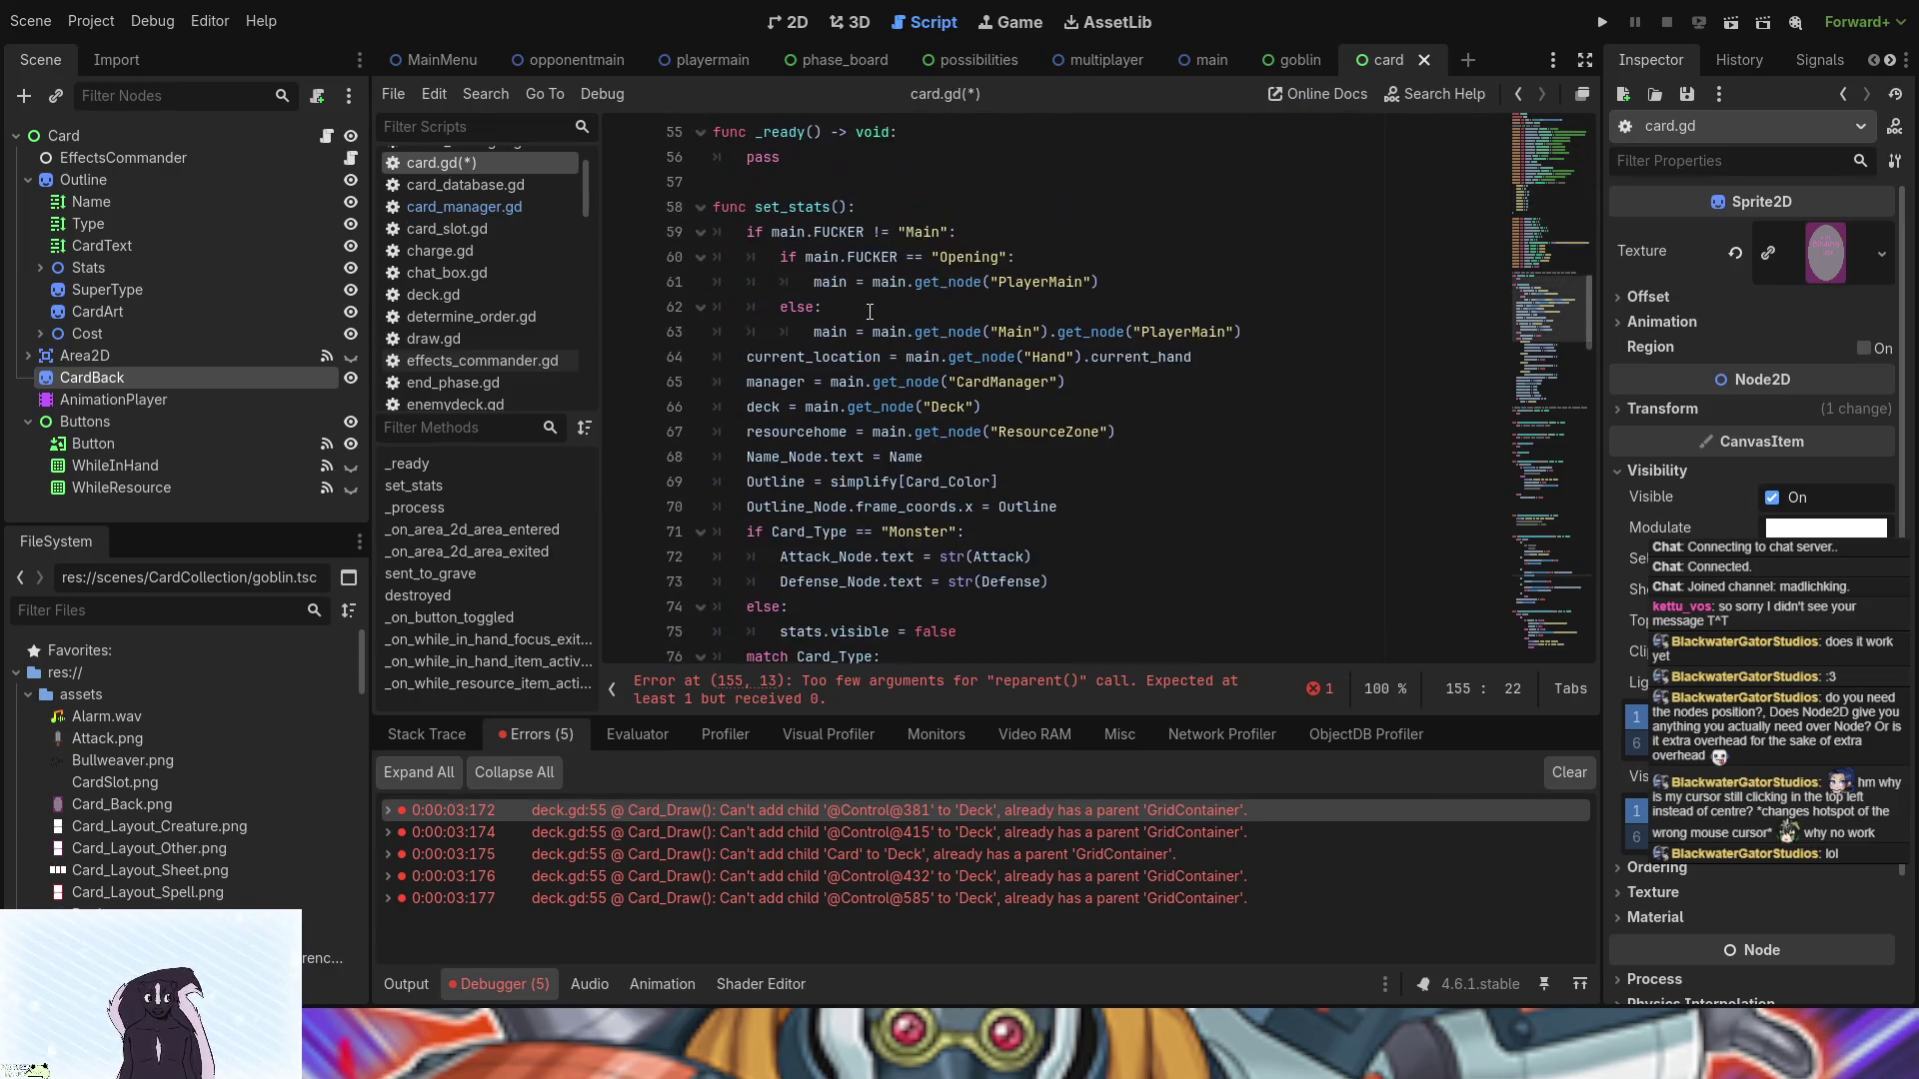
{"action": "scroll", "coordinate": [870, 311], "scroll_direction": "down", "scroll_amount": 4}
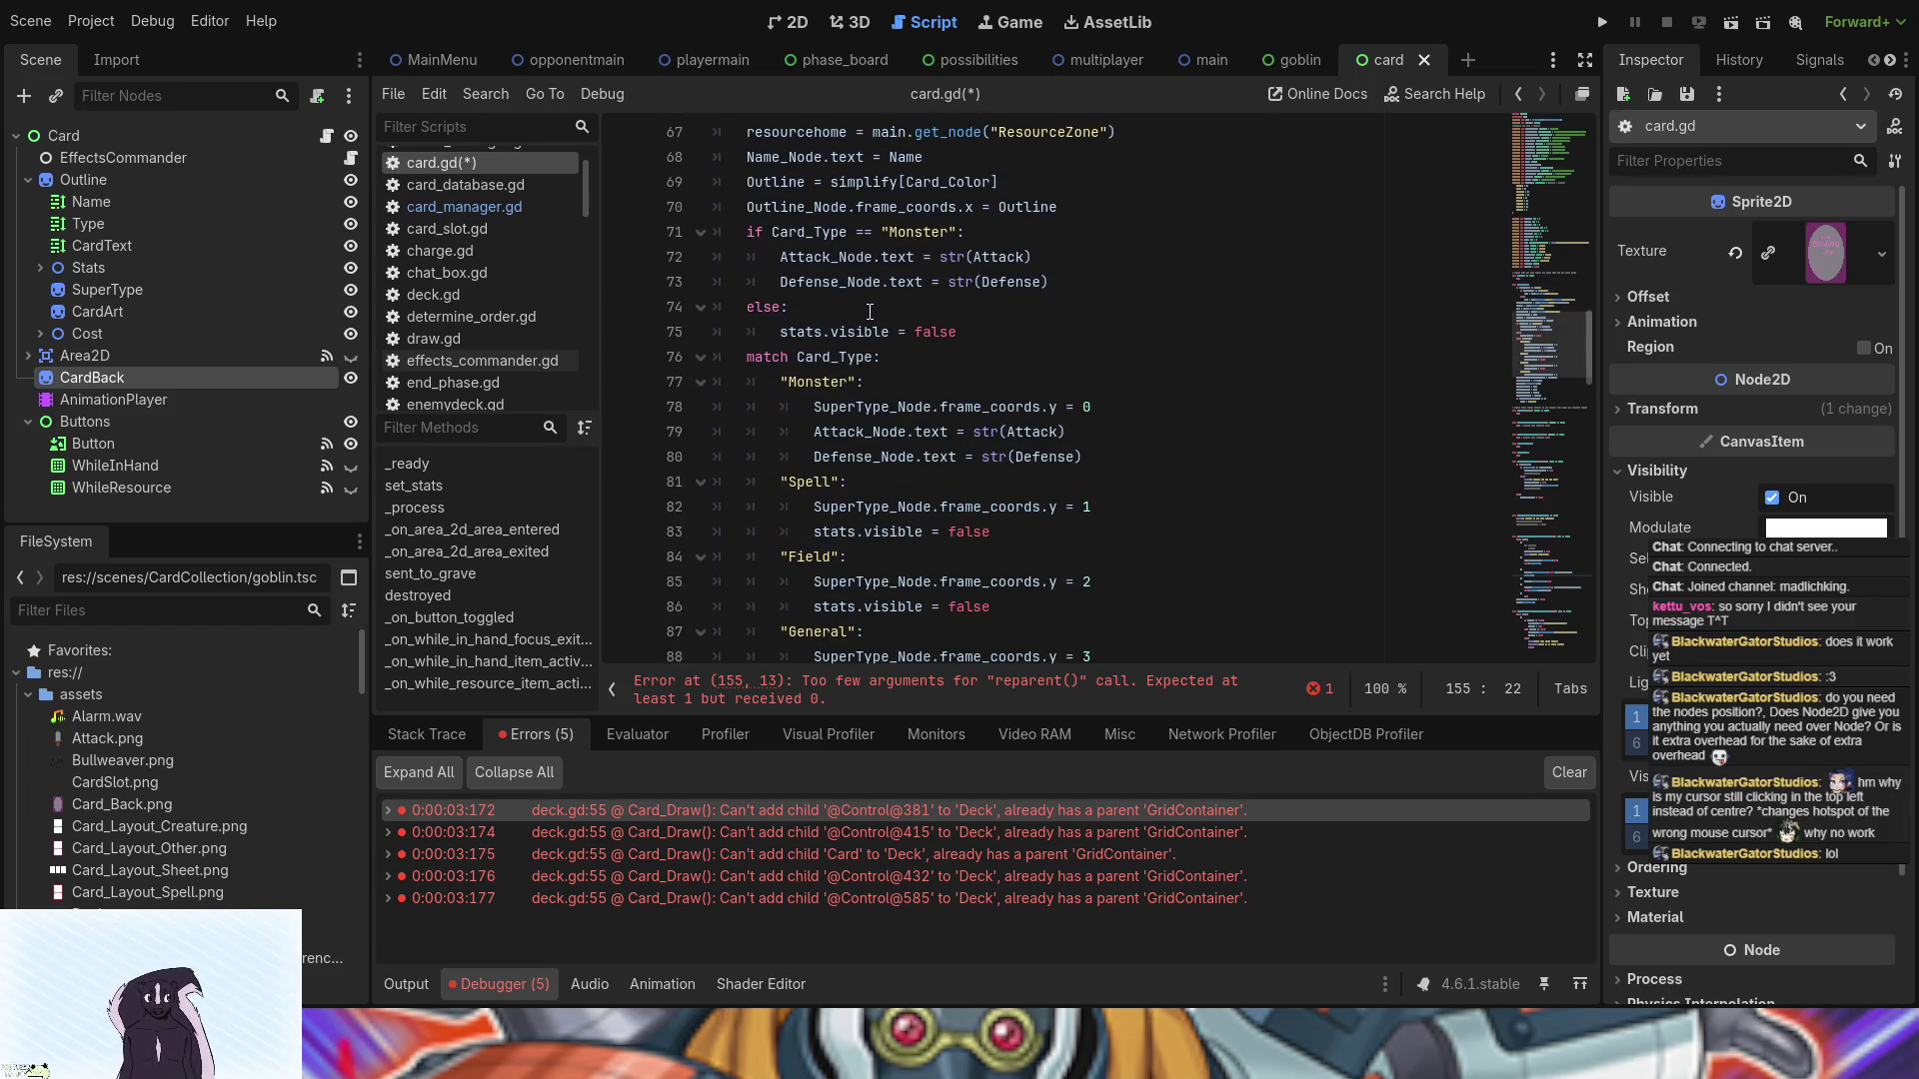
{"action": "scroll", "coordinate": [869, 311], "scroll_direction": "down", "scroll_amount": 4}
{"action": "scroll", "coordinate": [869, 311], "scroll_direction": "down", "scroll_amount": 10}
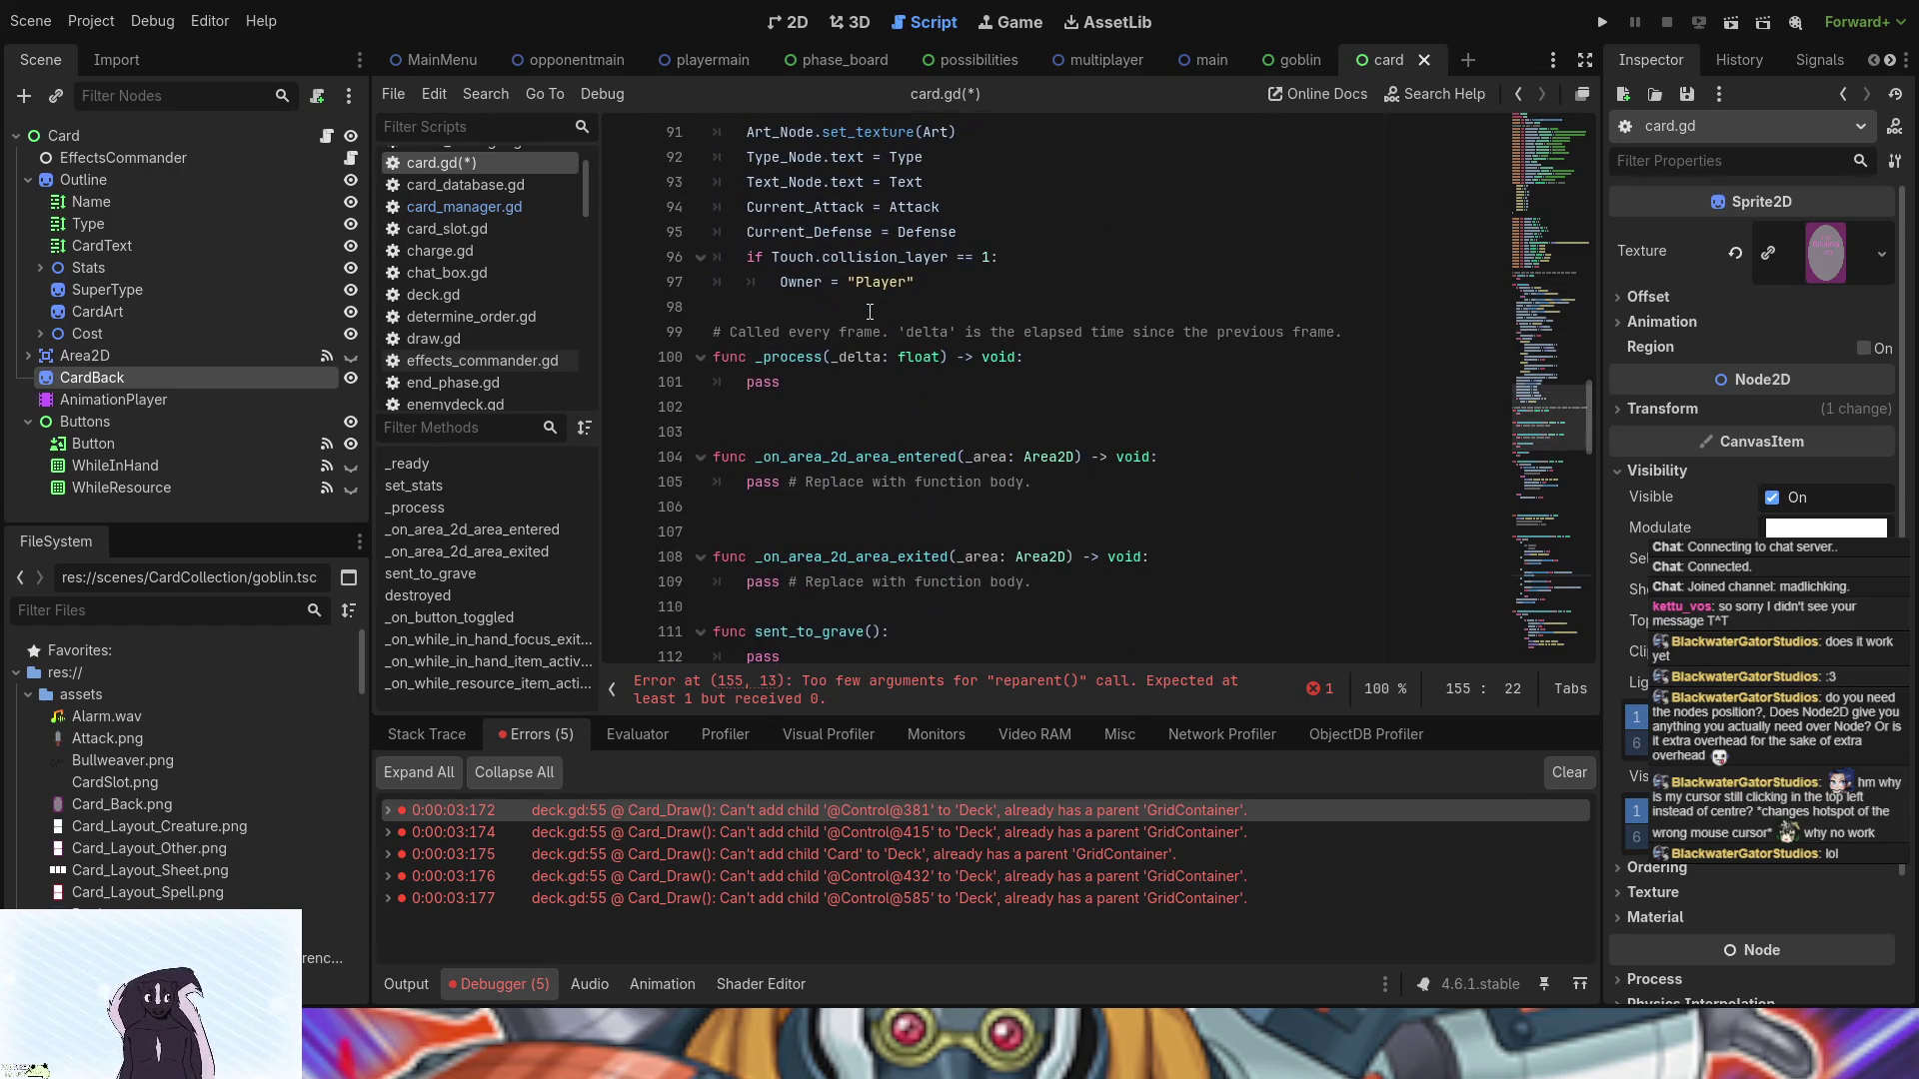
{"action": "scroll", "coordinate": [869, 310], "scroll_direction": "down", "scroll_amount": 8}
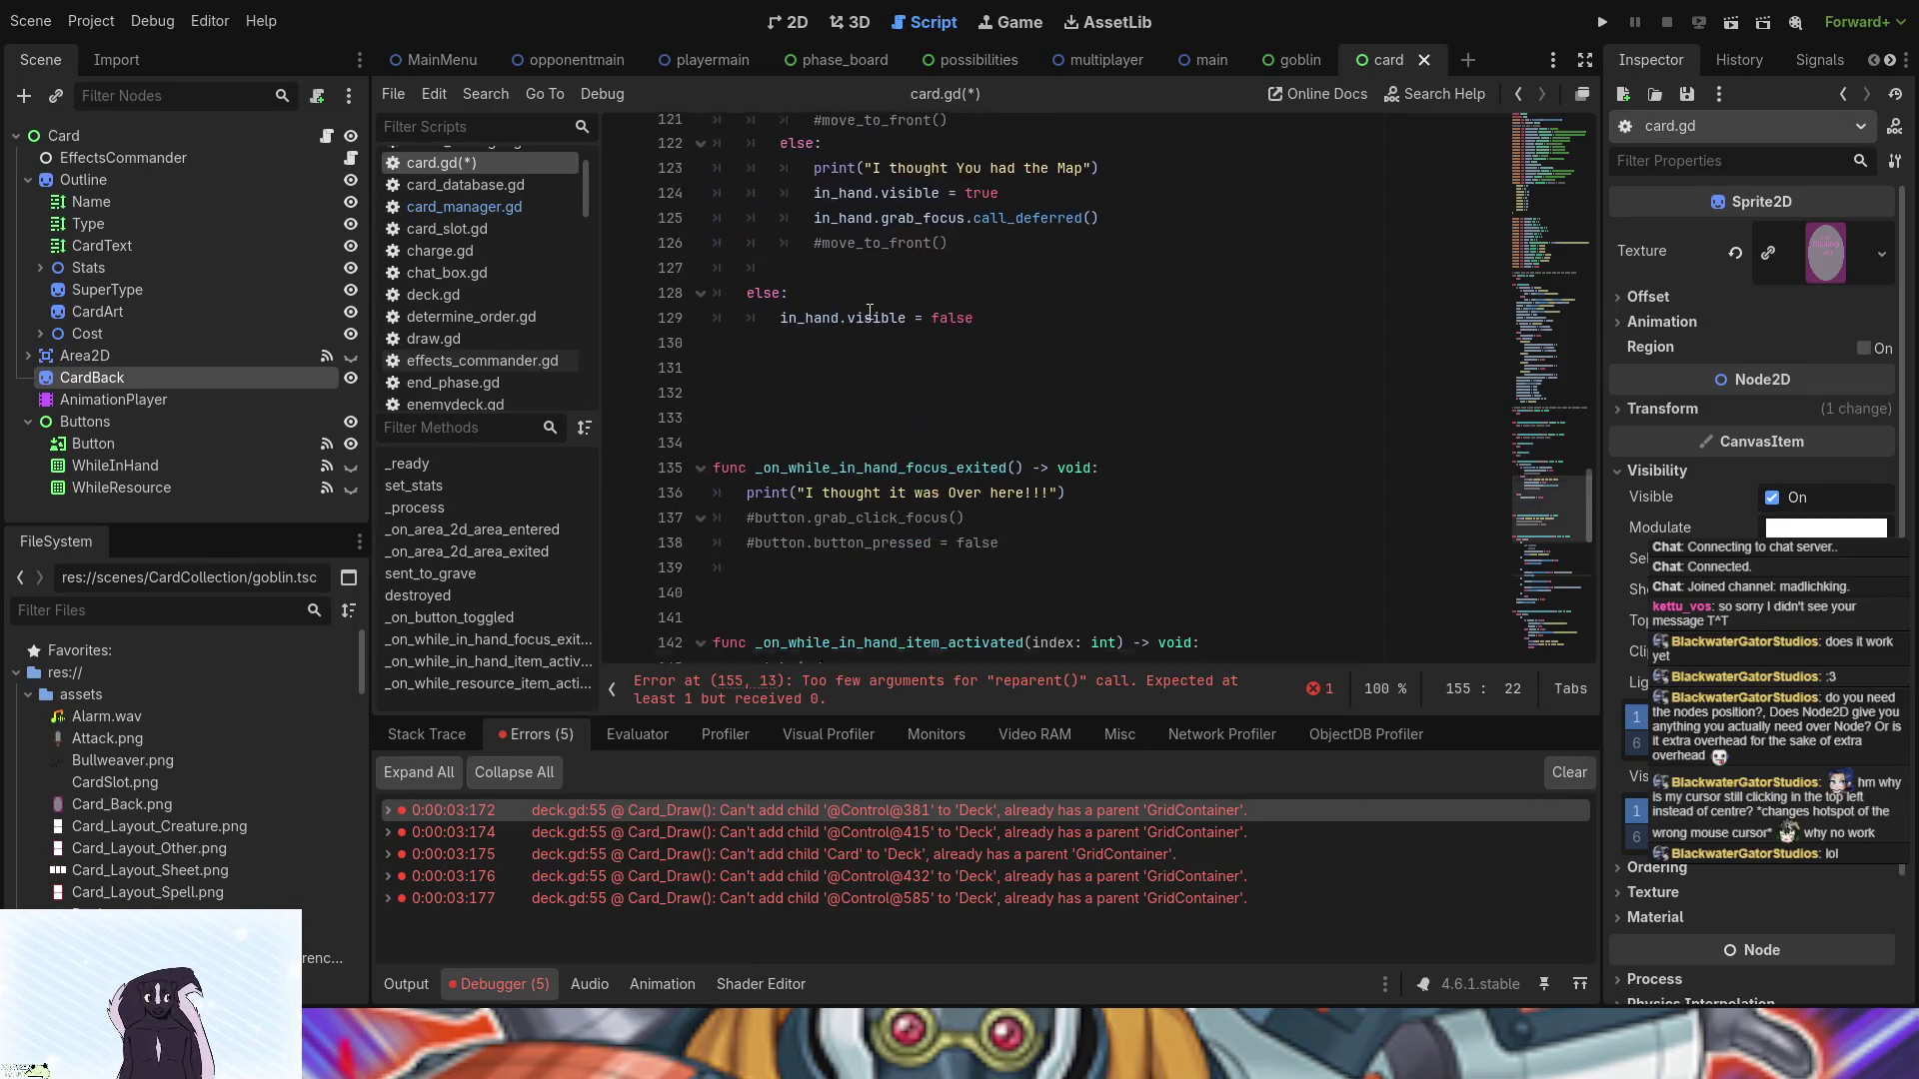
{"action": "scroll", "coordinate": [869, 311], "scroll_direction": "down", "scroll_amount": 5}
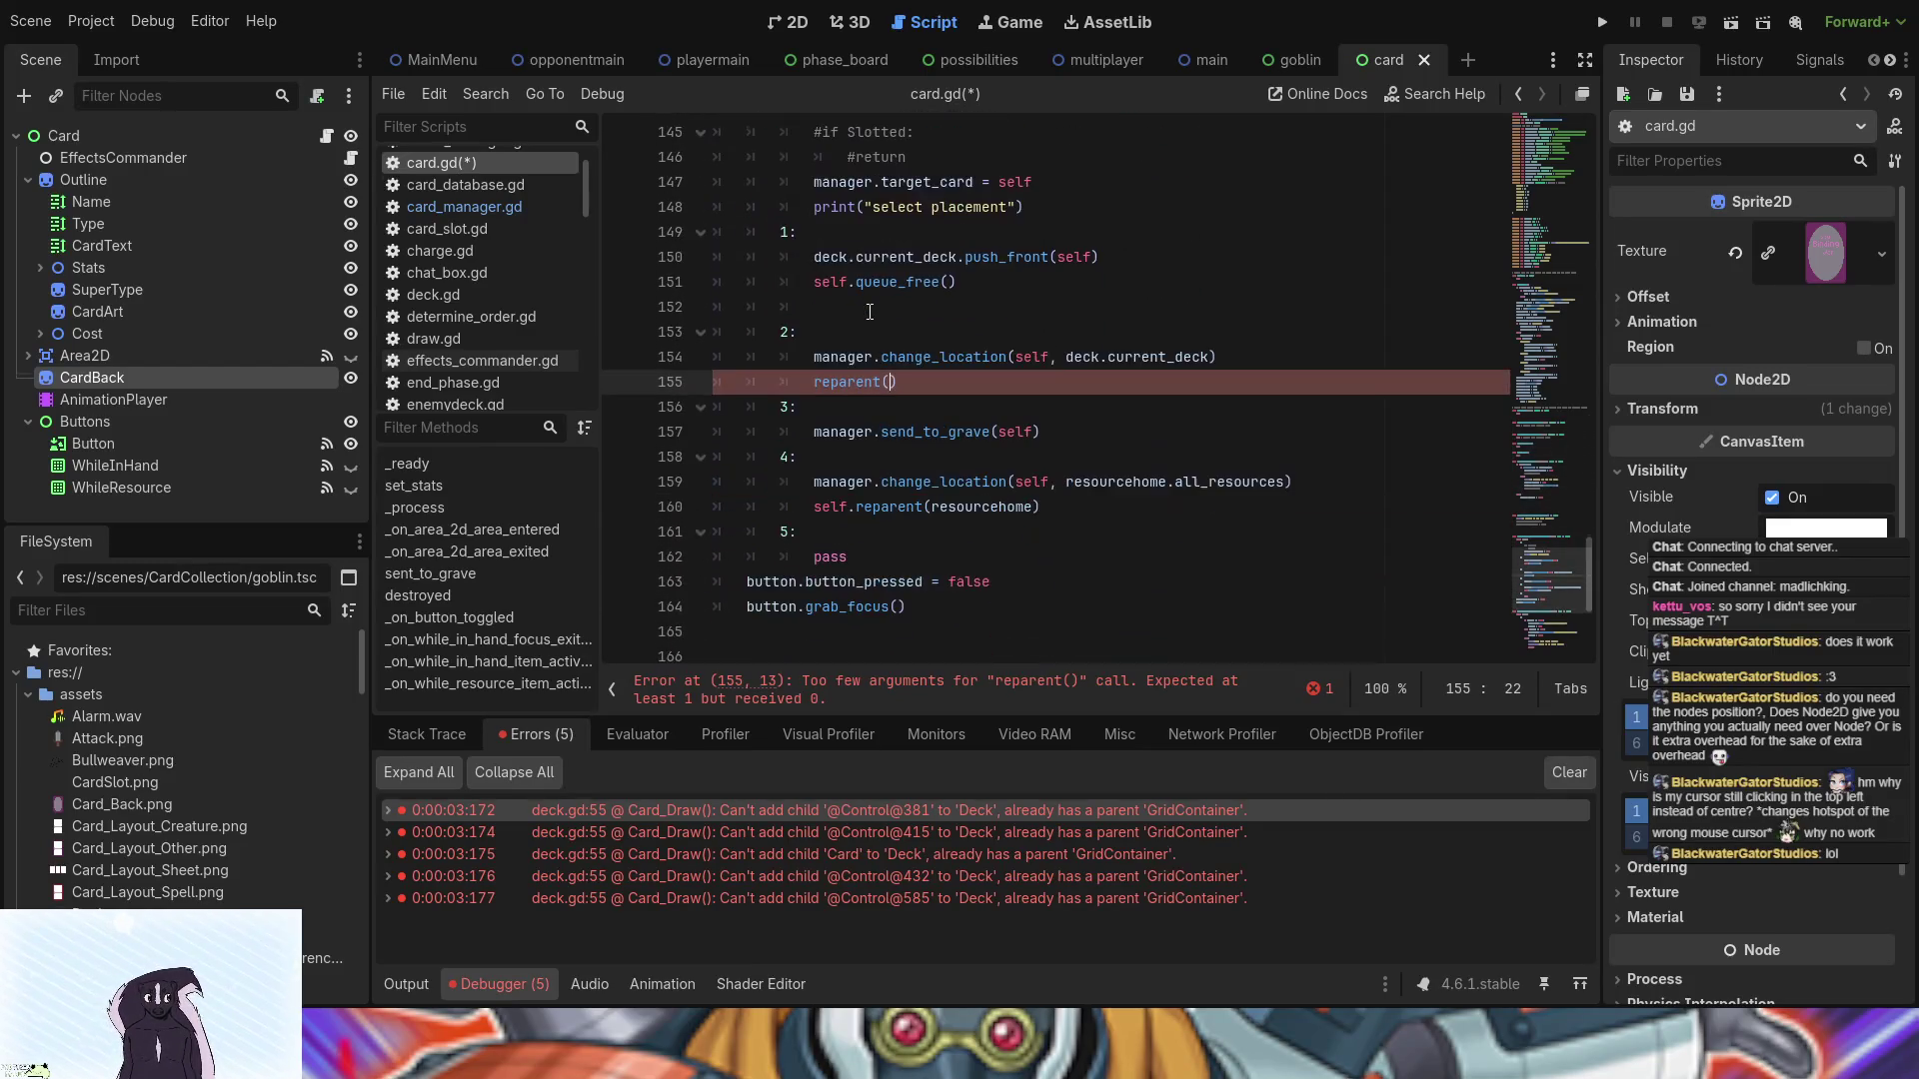
{"action": "scroll", "coordinate": [870, 310], "scroll_direction": "down", "scroll_amount": 4}
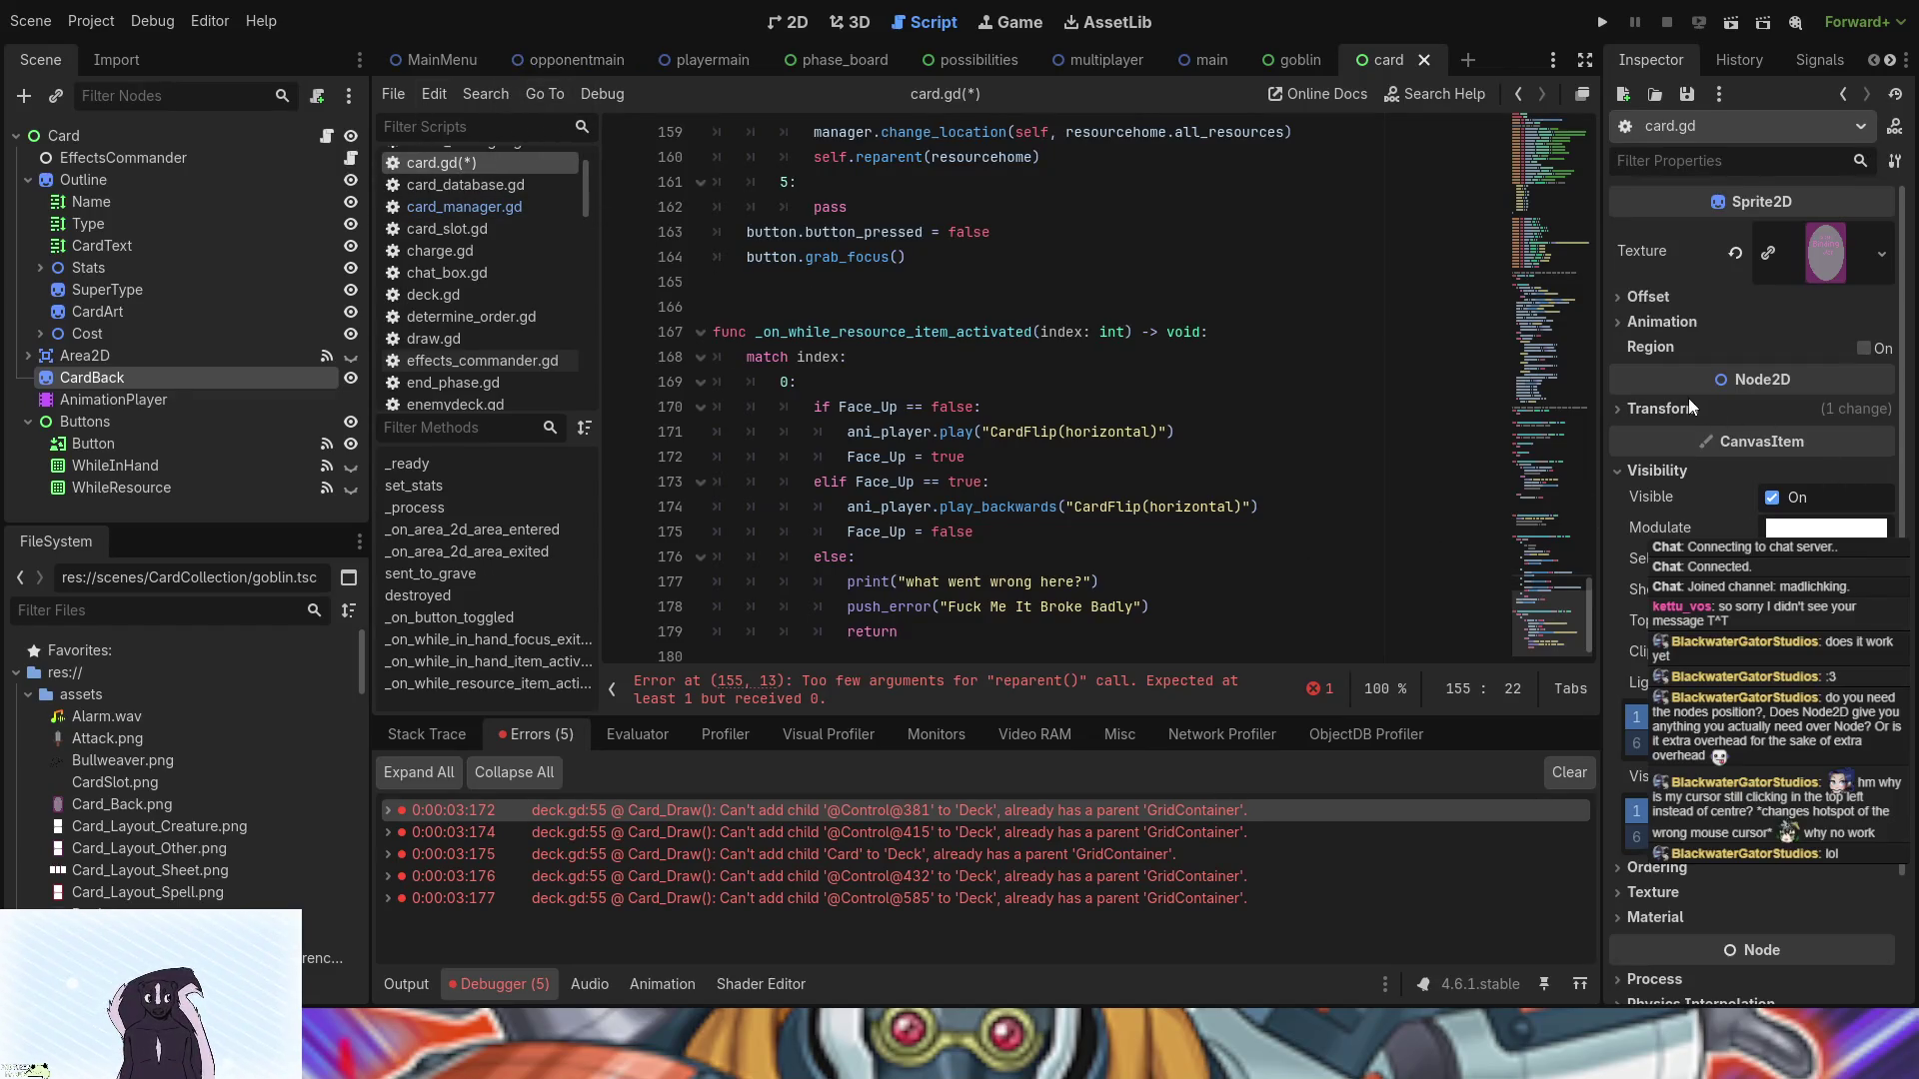
{"action": "scroll", "coordinate": [1699, 470], "scroll_direction": "down", "scroll_amount": 1}
{"action": "scroll", "coordinate": [1699, 470], "scroll_direction": "up", "scroll_amount": 1}
{"action": "left_click", "coordinate": [94, 132]}
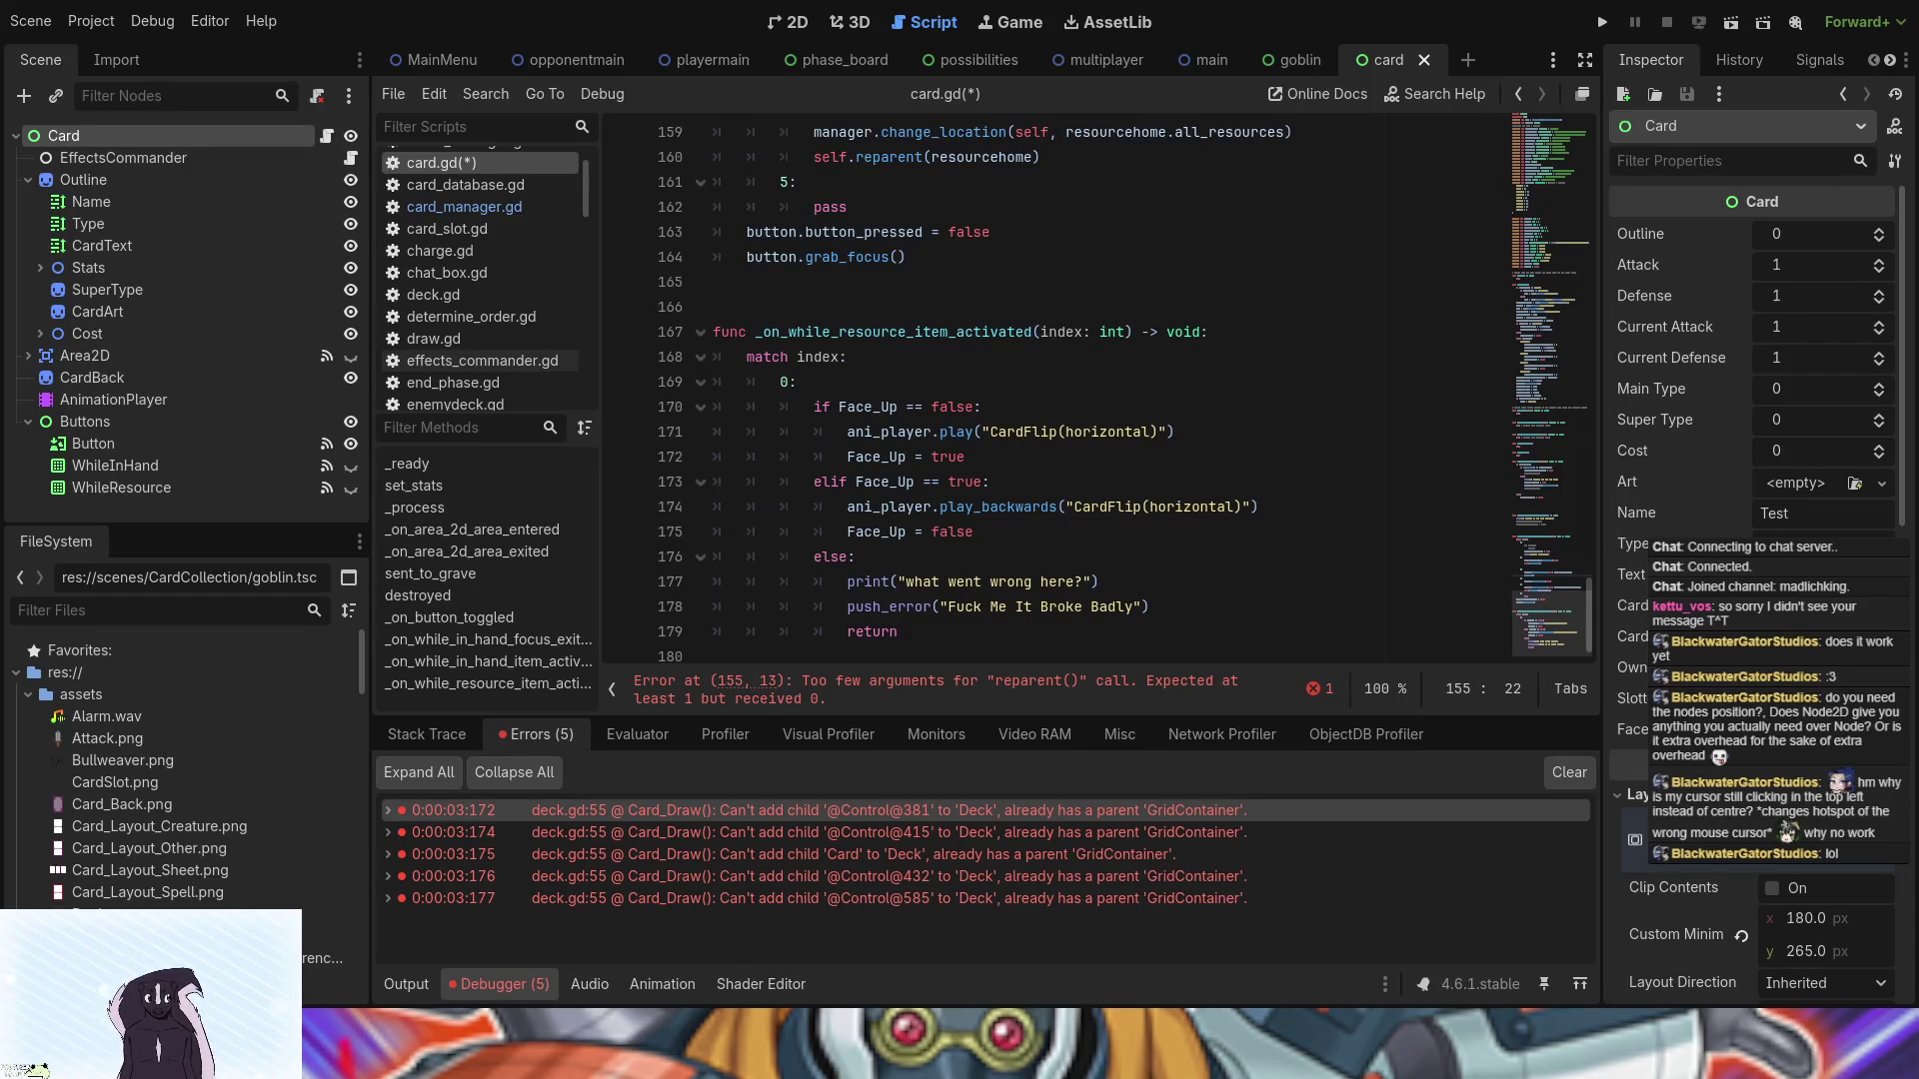
- Scroll to the top of card.gd and inspect the main and manager declarations on lines 3-4
{"action": "scroll", "coordinate": [1053, 443], "scroll_direction": "up", "scroll_amount": 20}
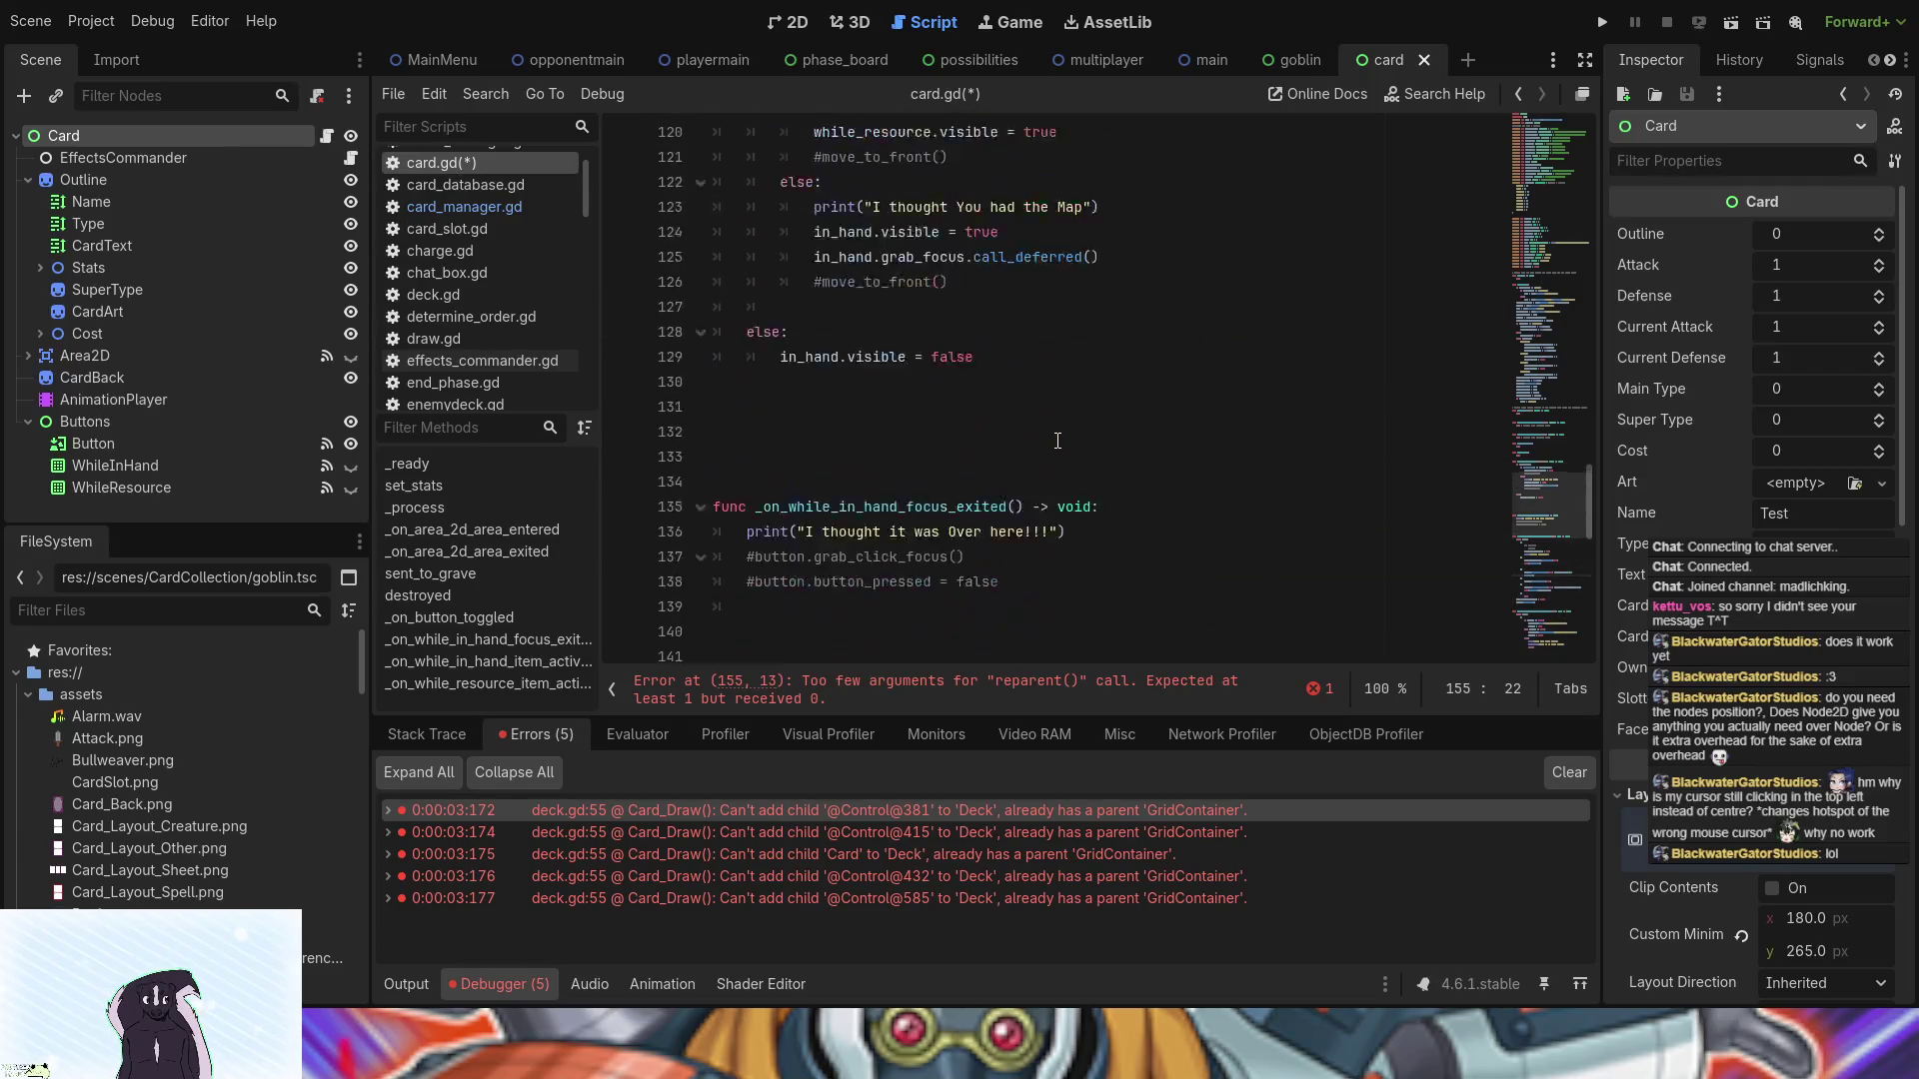
{"action": "scroll", "coordinate": [1058, 440], "scroll_direction": "up", "scroll_amount": 20}
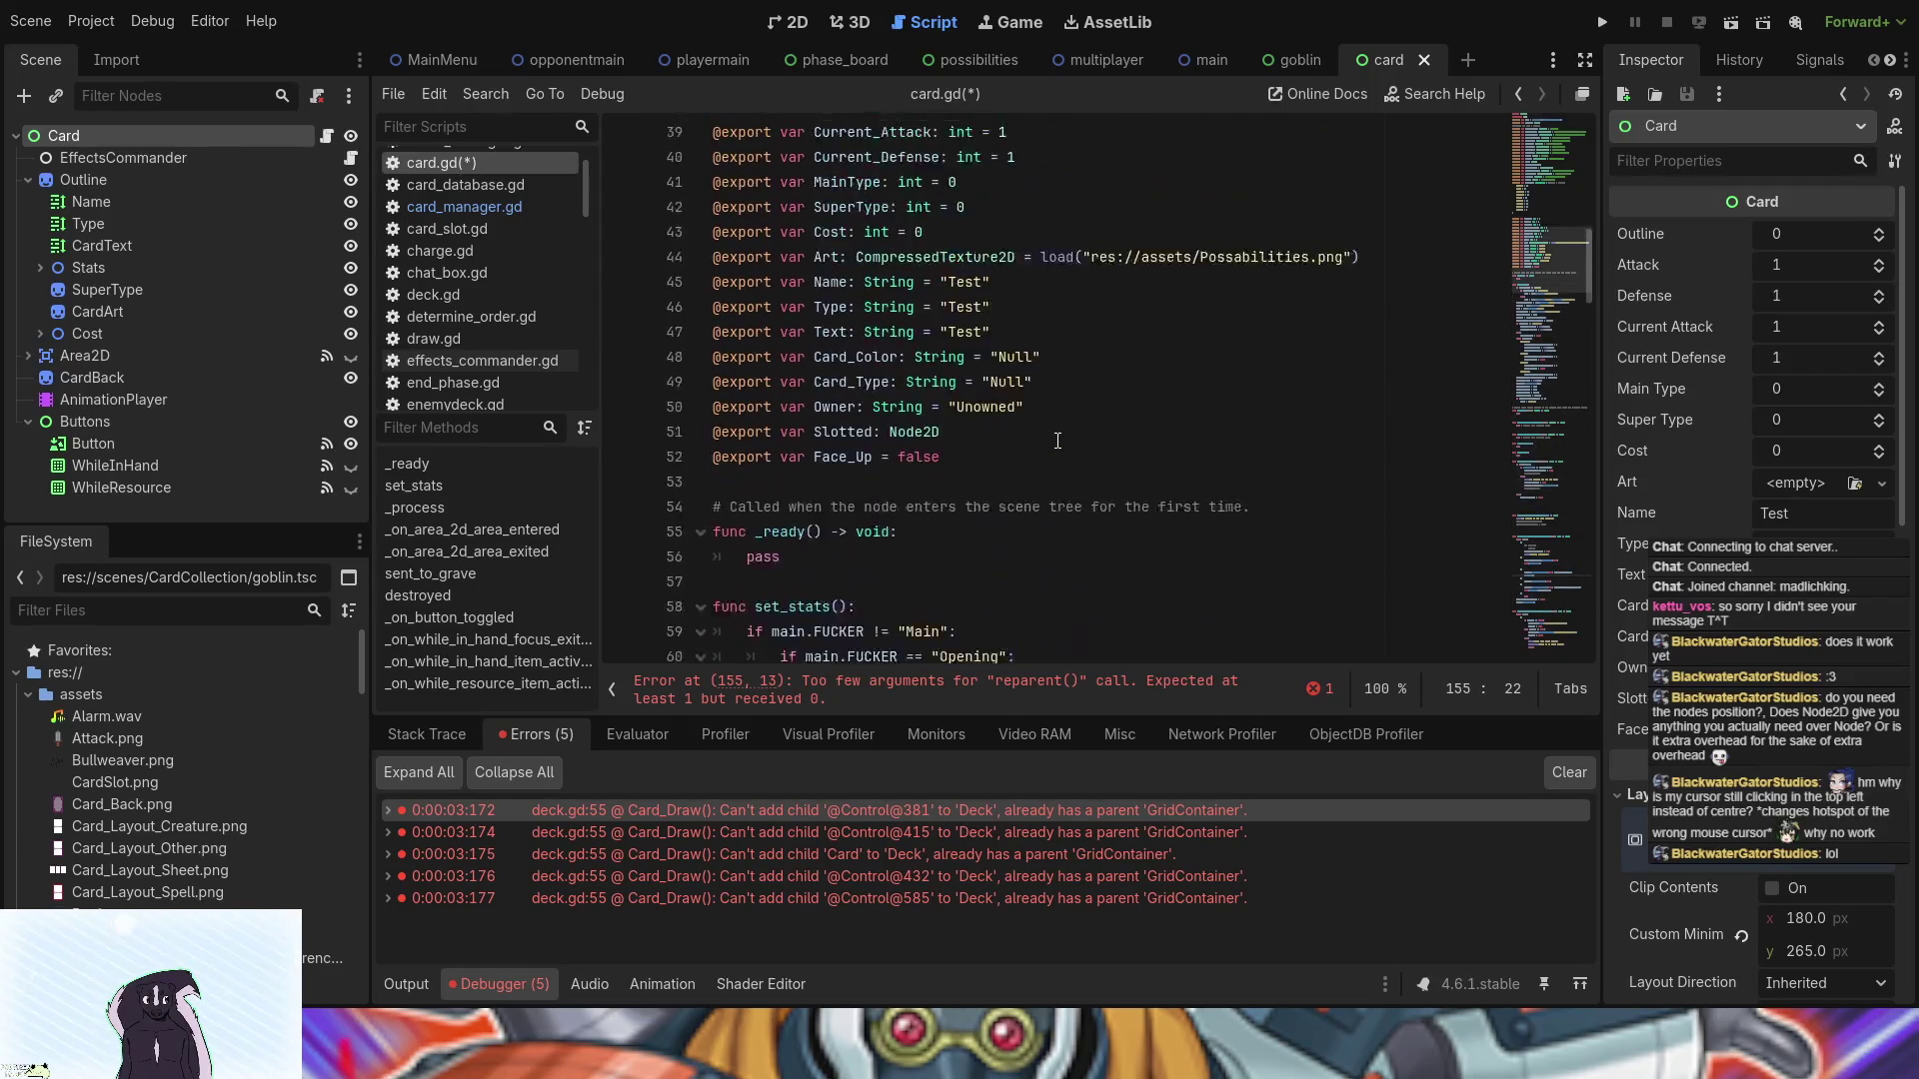
{"action": "scroll", "coordinate": [1057, 441], "scroll_direction": "up", "scroll_amount": 3}
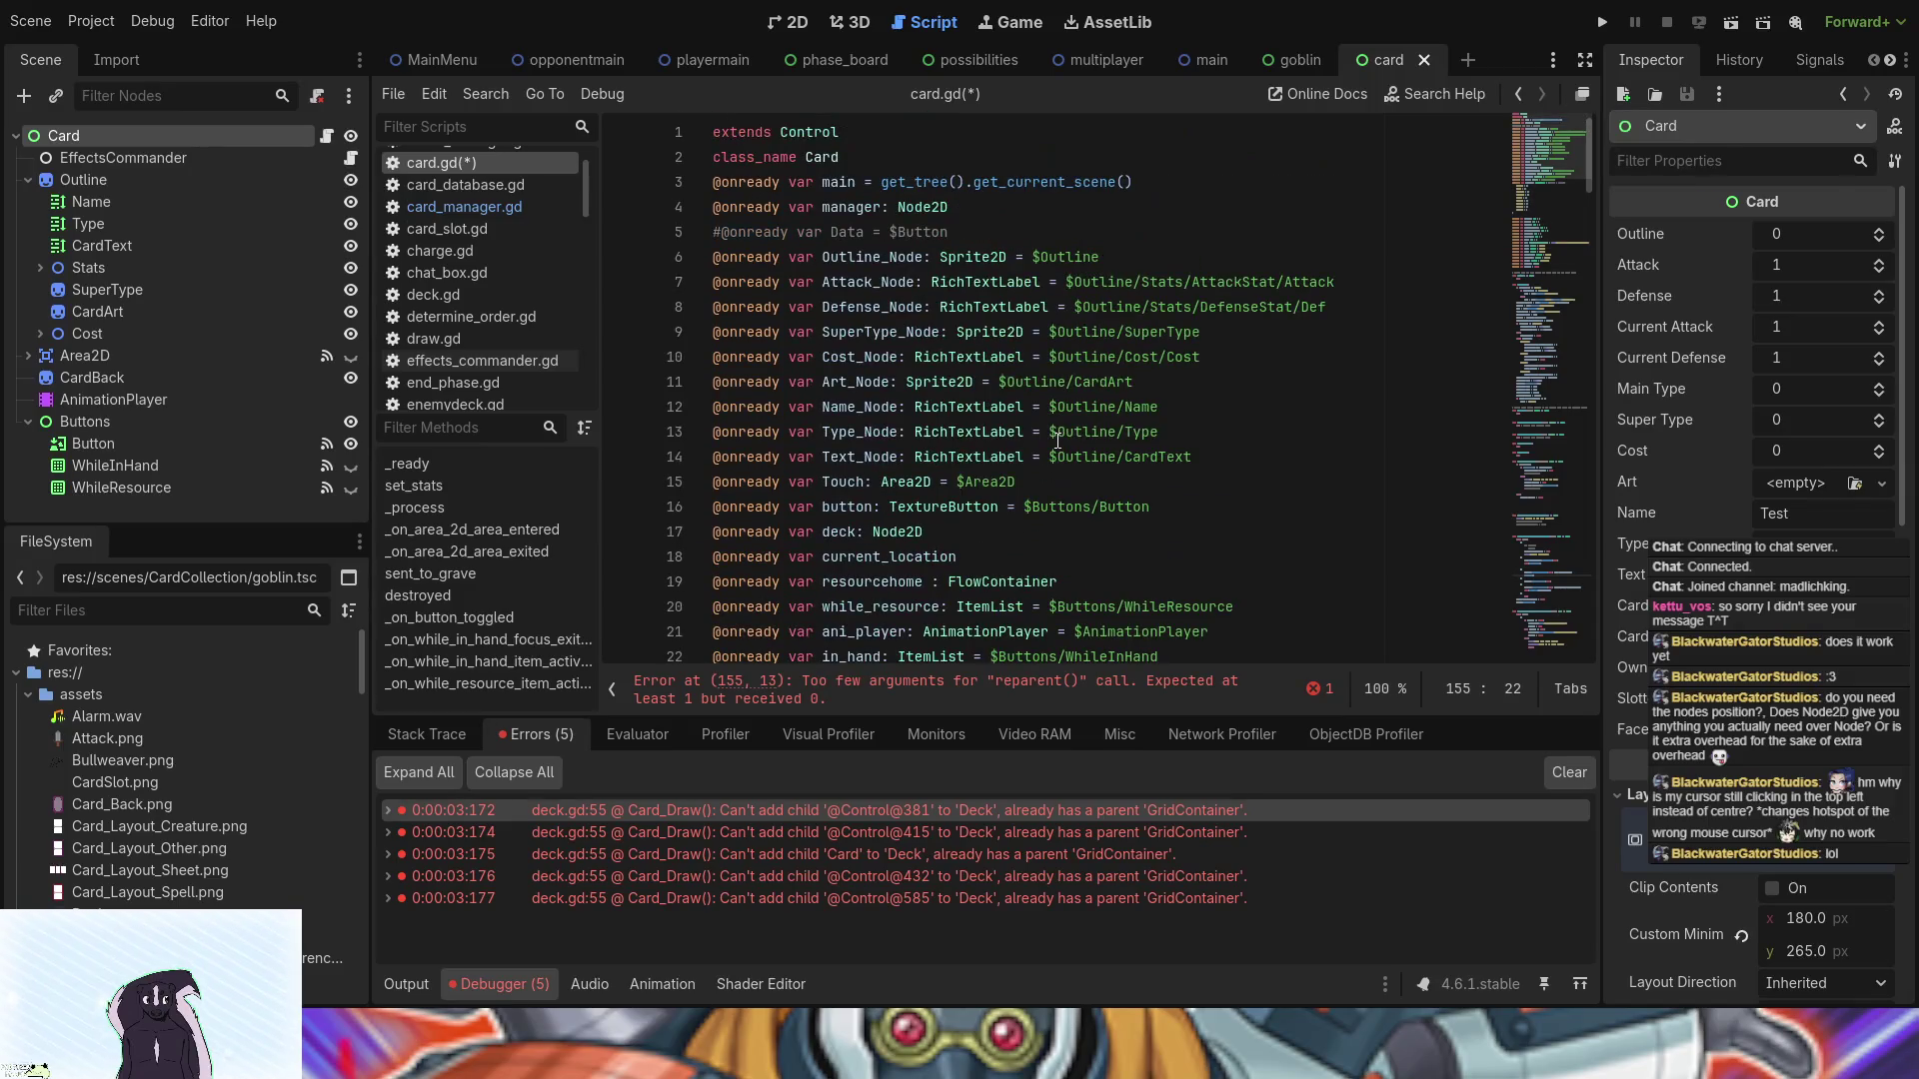
{"action": "left_click", "coordinate": [915, 207]}
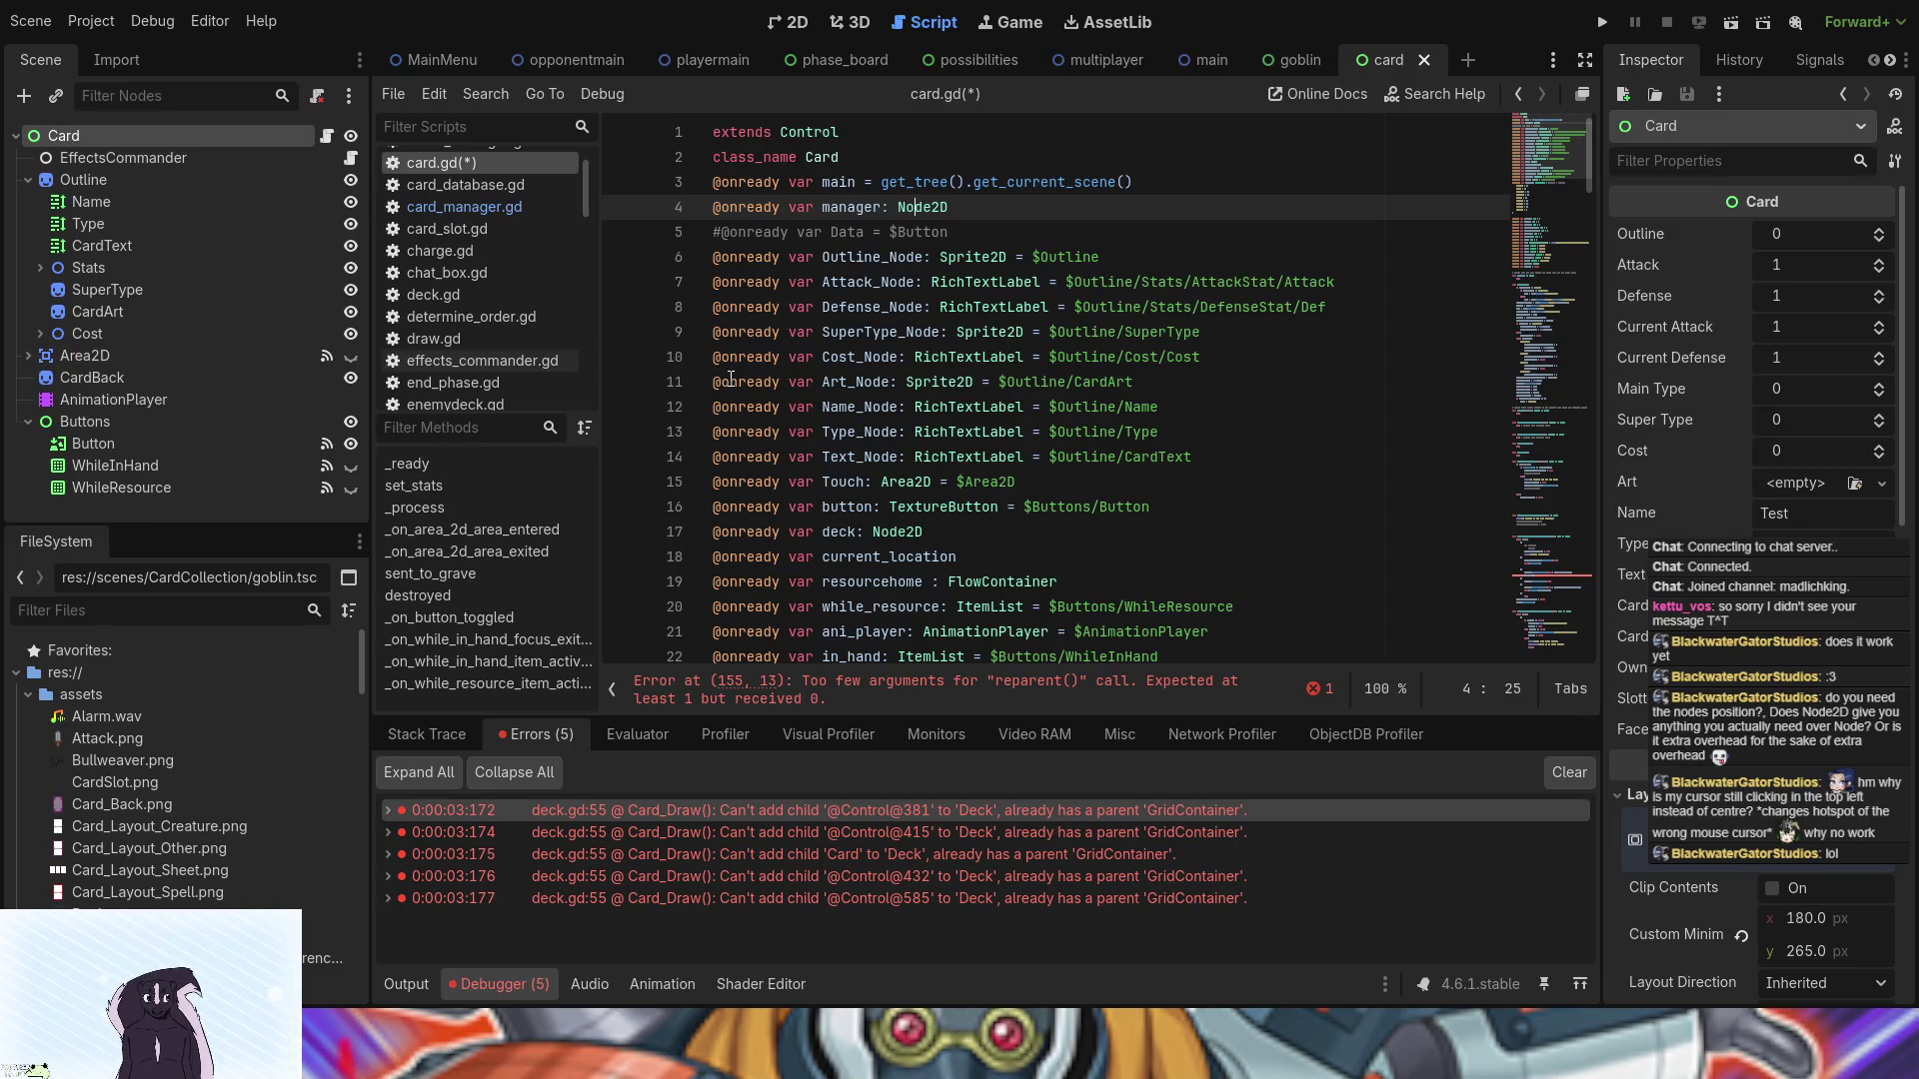
{"action": "left_click", "coordinate": [1002, 182]}
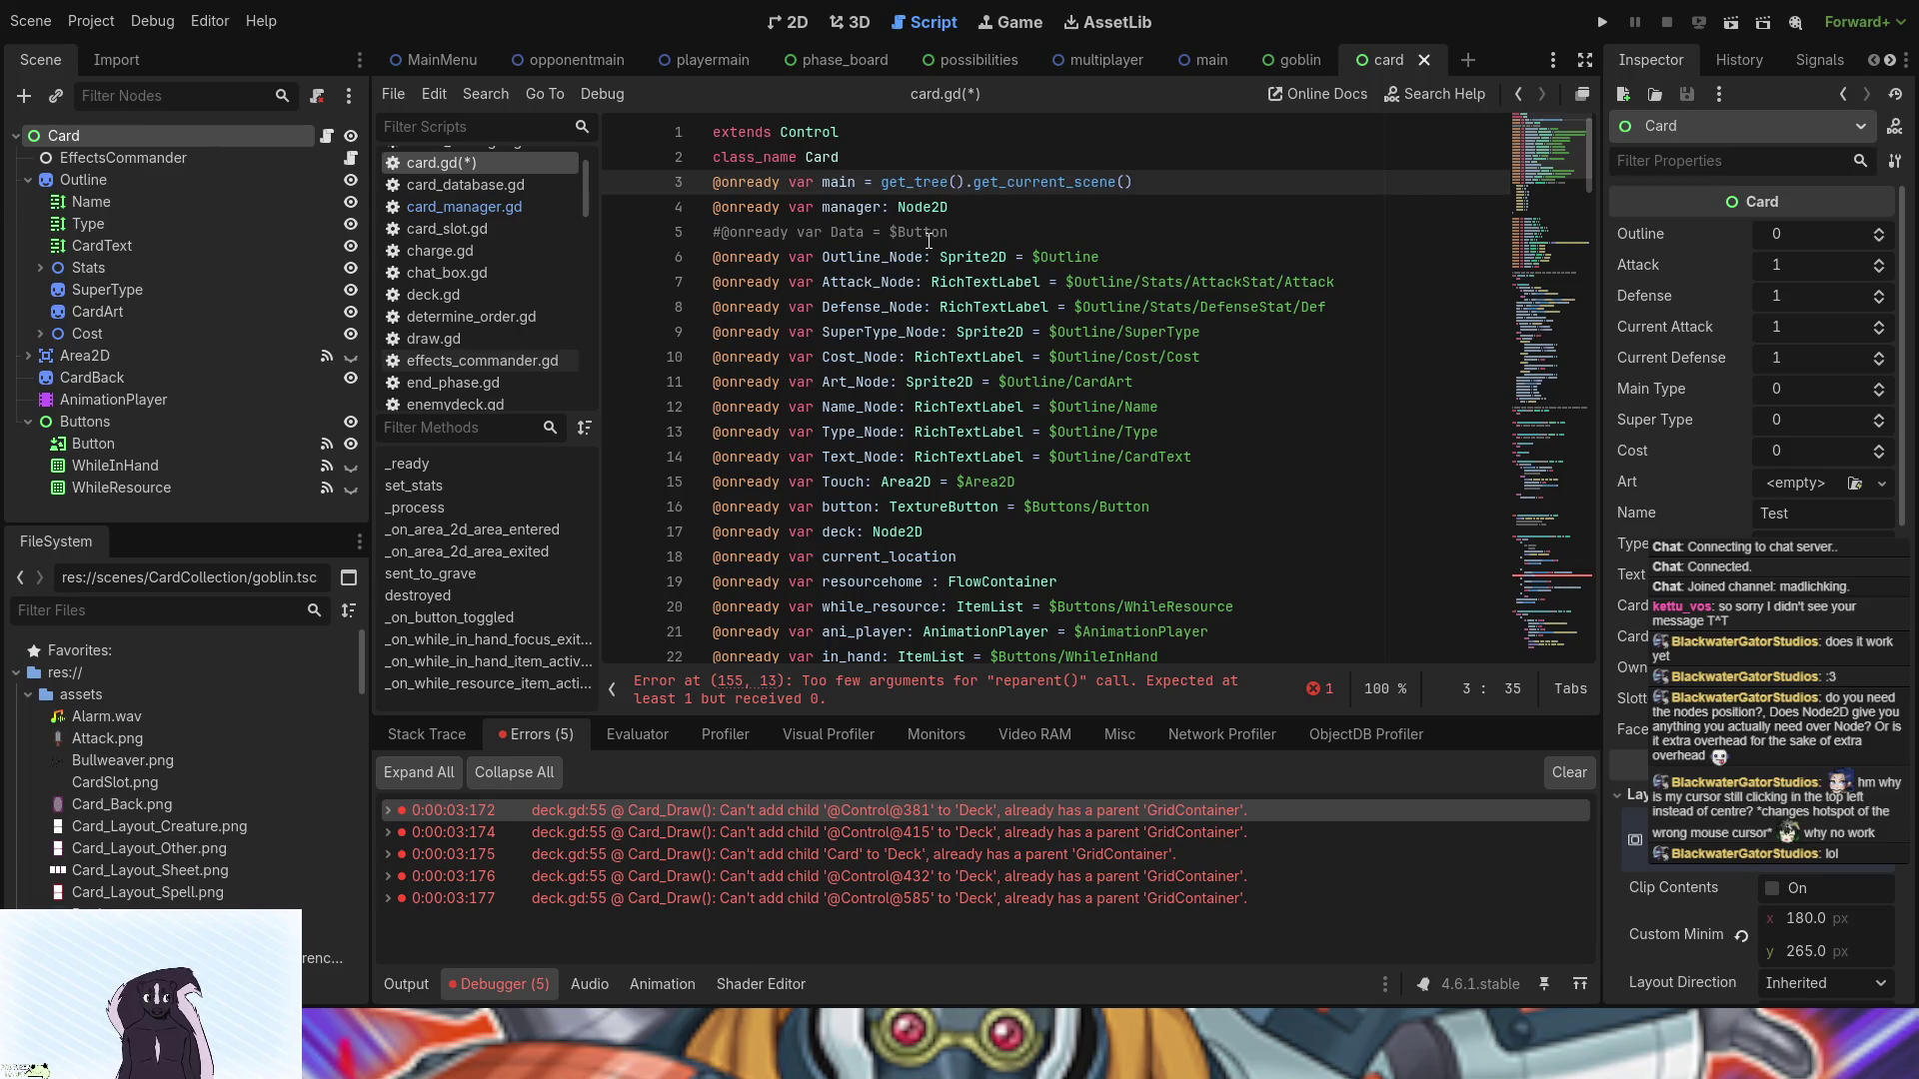
{"action": "scroll", "coordinate": [905, 325], "scroll_direction": "down", "scroll_amount": 1}
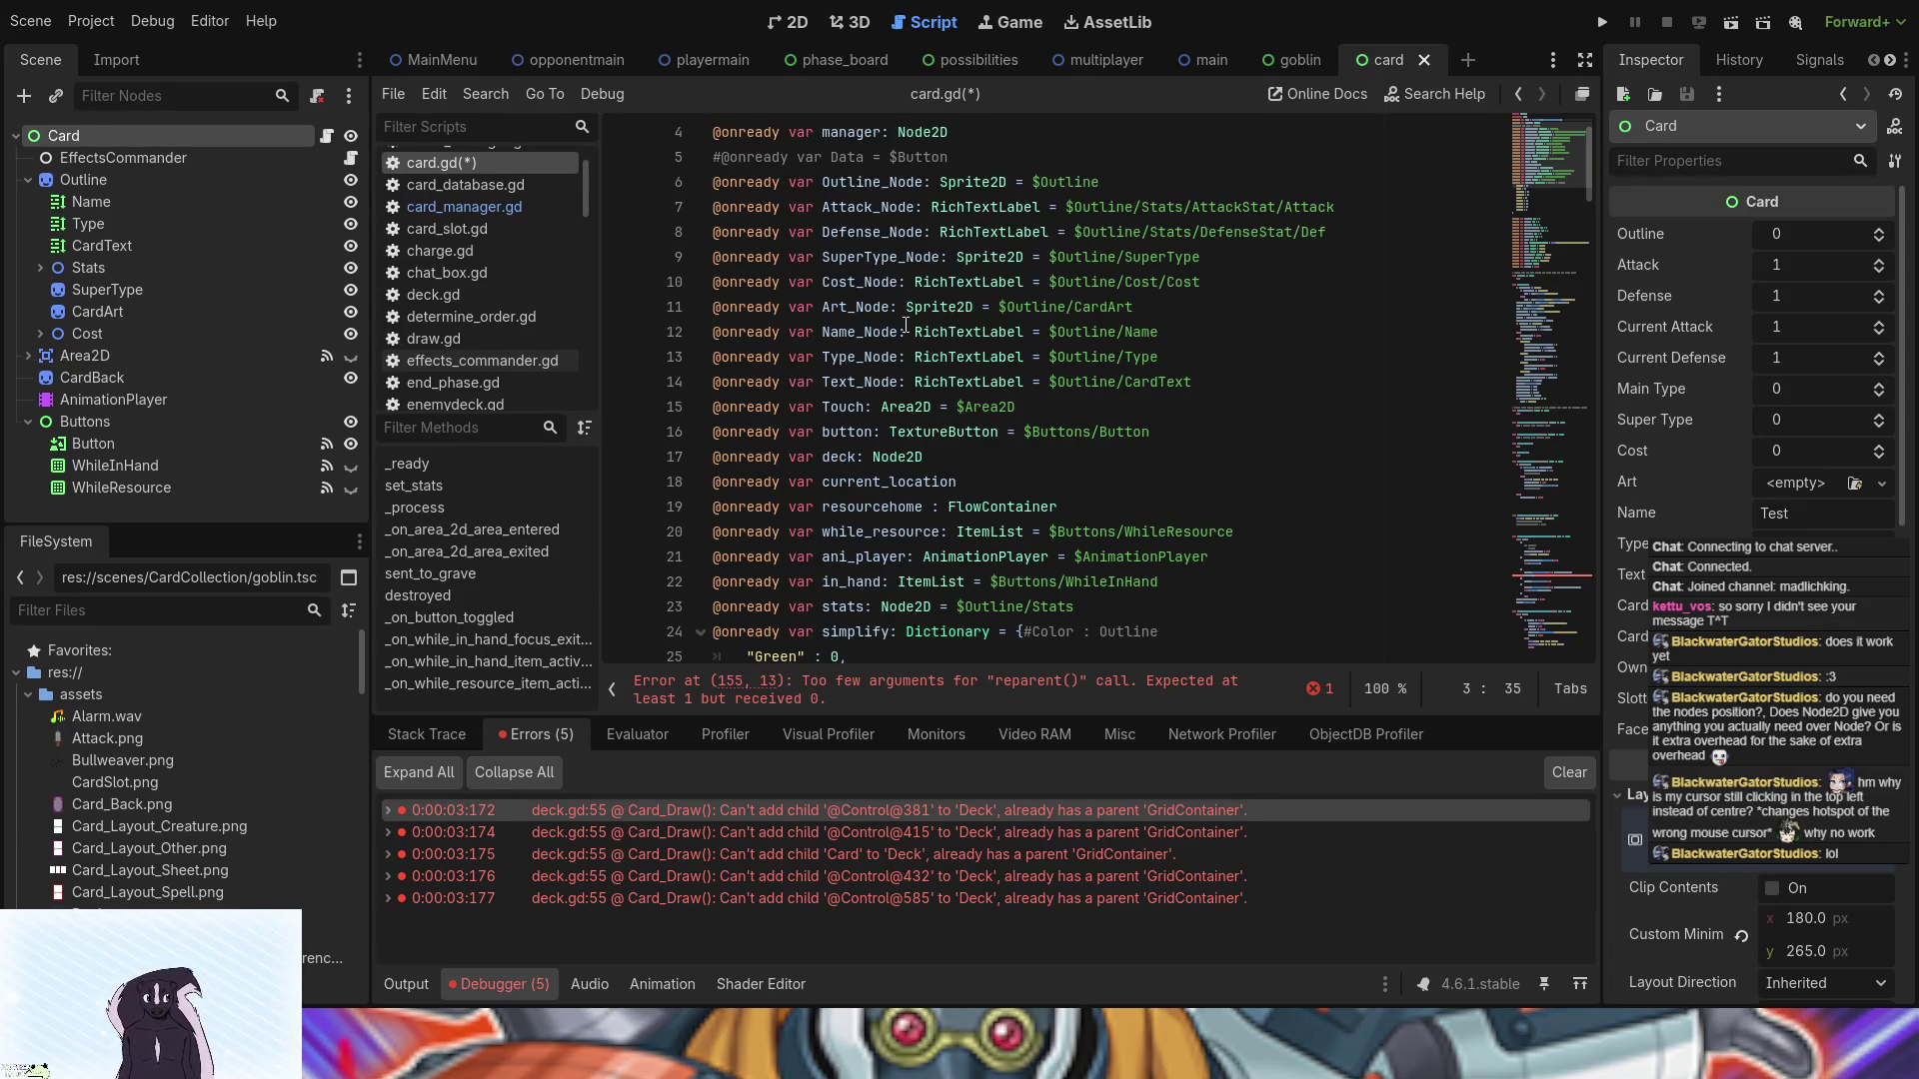
{"action": "scroll", "coordinate": [906, 175], "scroll_direction": "down", "scroll_amount": 2}
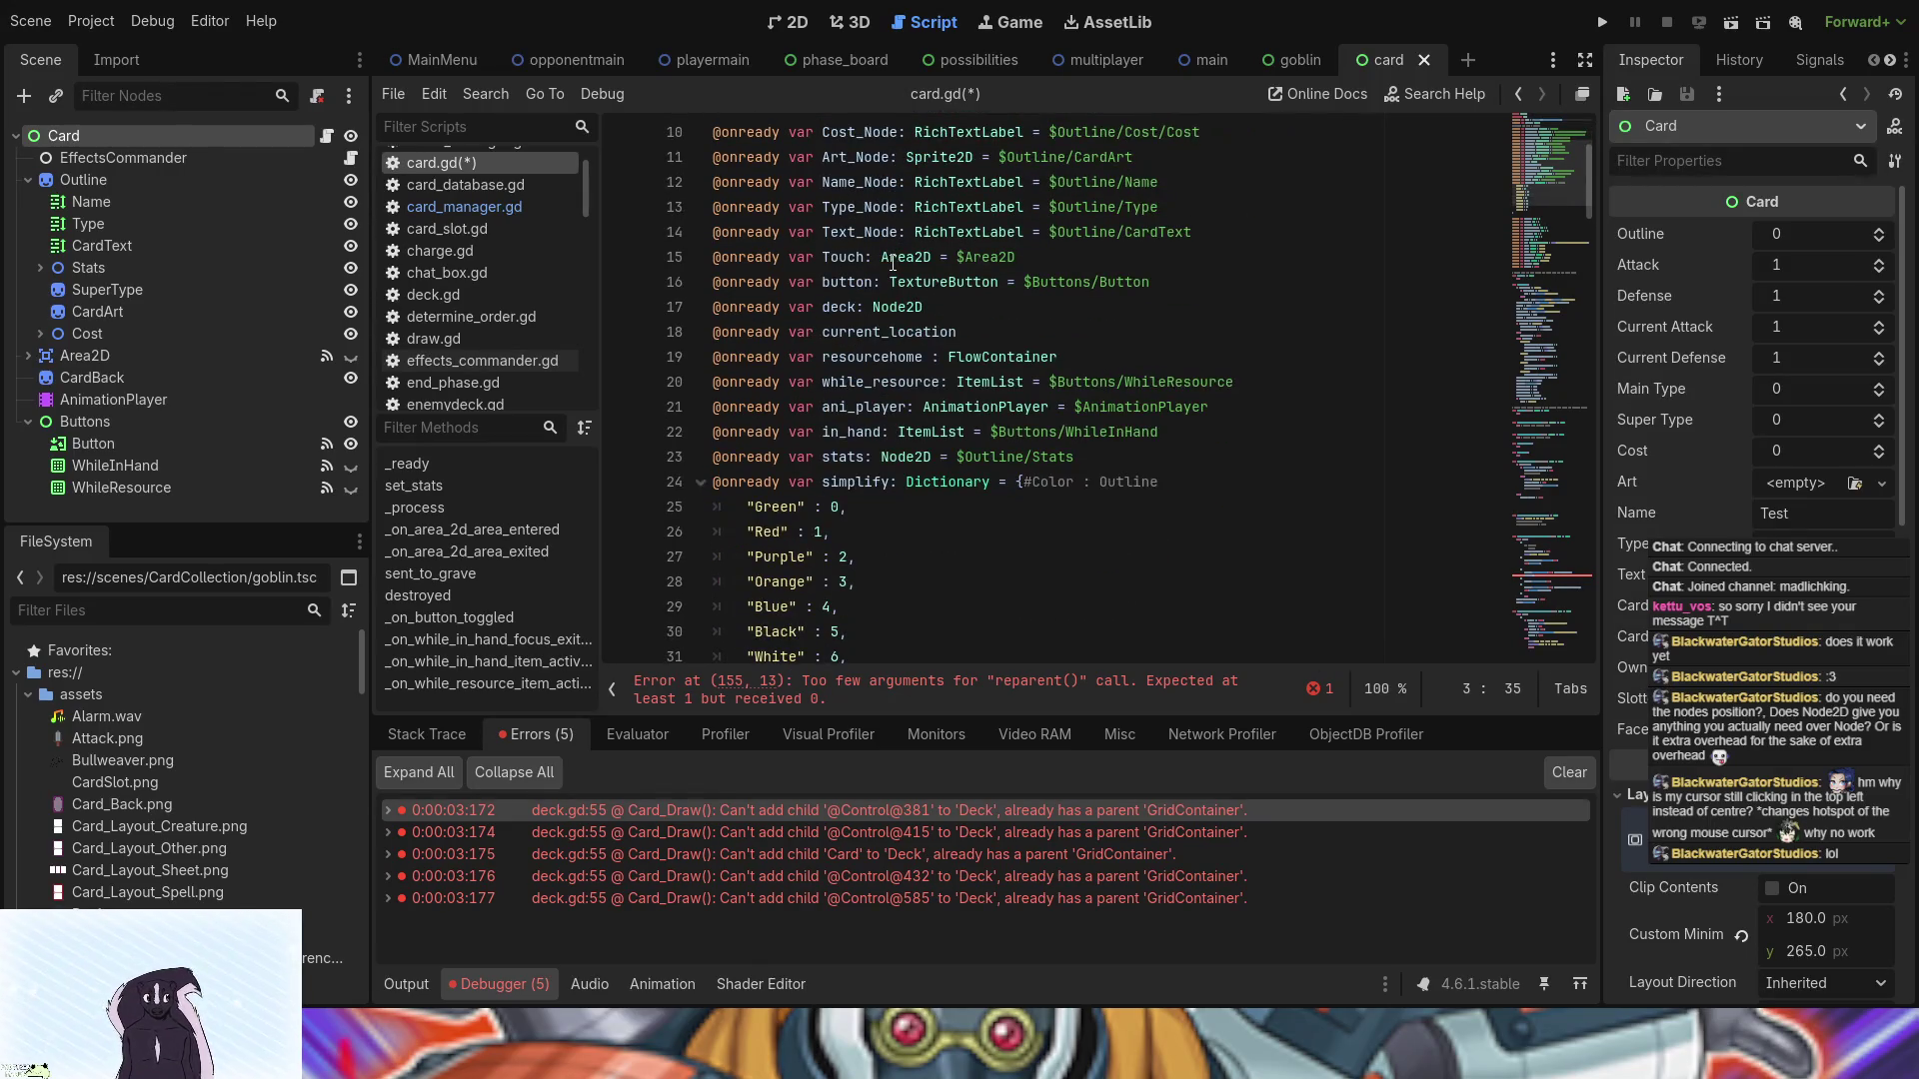
{"action": "scroll", "coordinate": [893, 261], "scroll_direction": "down", "scroll_amount": 1}
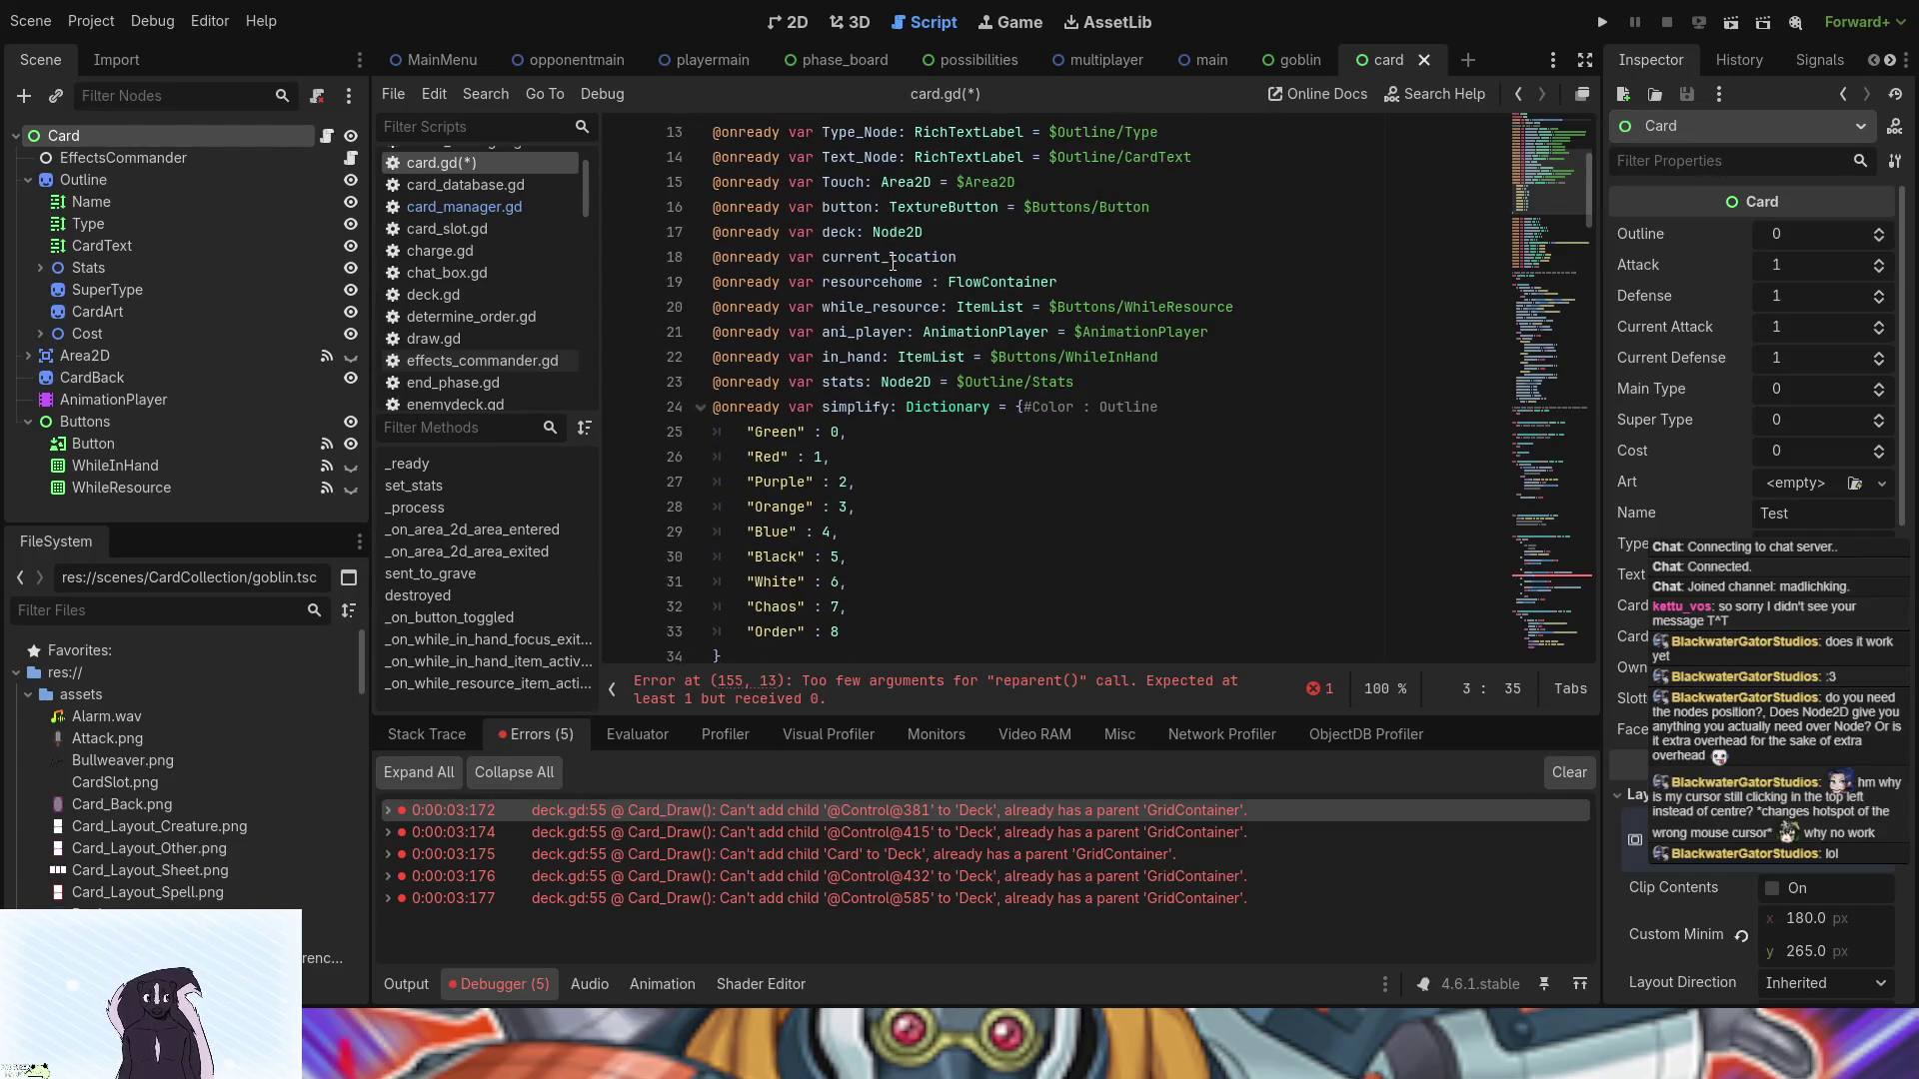
{"action": "scroll", "coordinate": [893, 262], "scroll_direction": "down", "scroll_amount": 1}
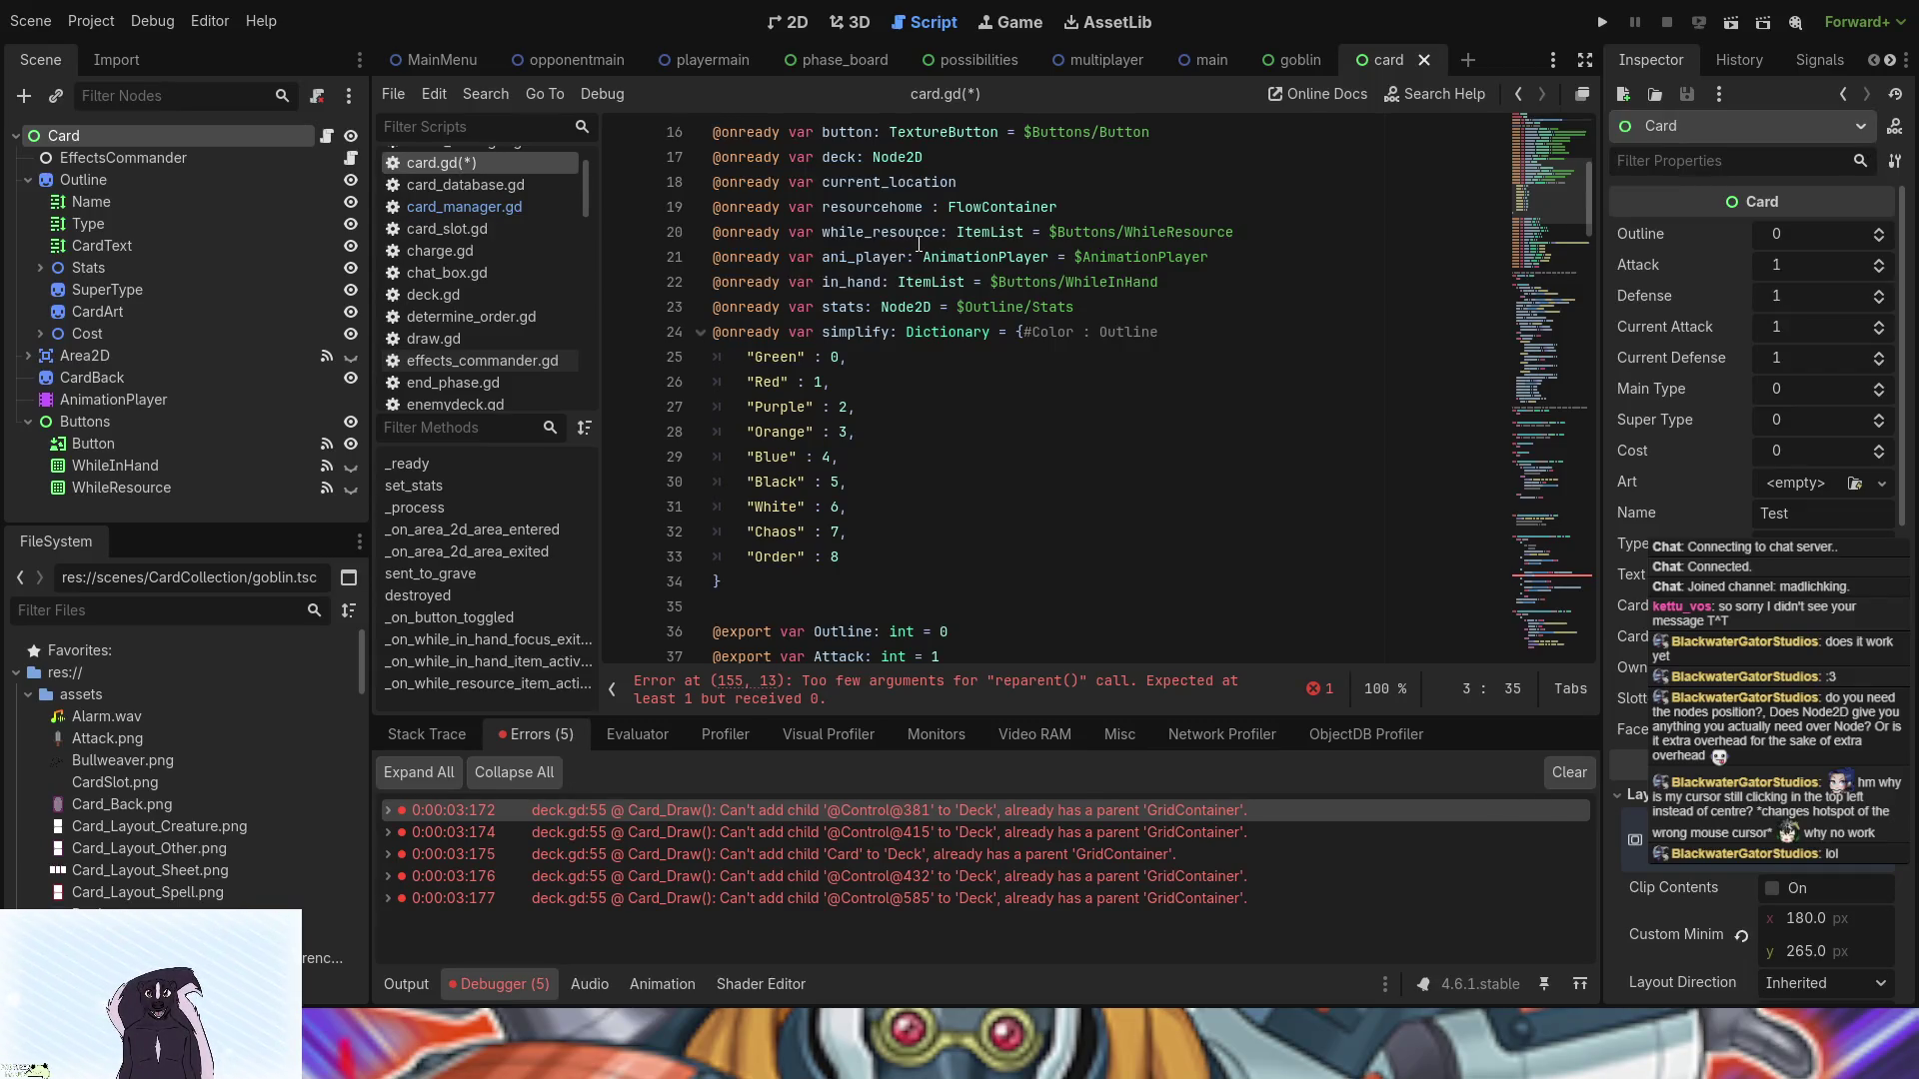
{"action": "scroll", "coordinate": [919, 244], "scroll_direction": "down", "scroll_amount": 1}
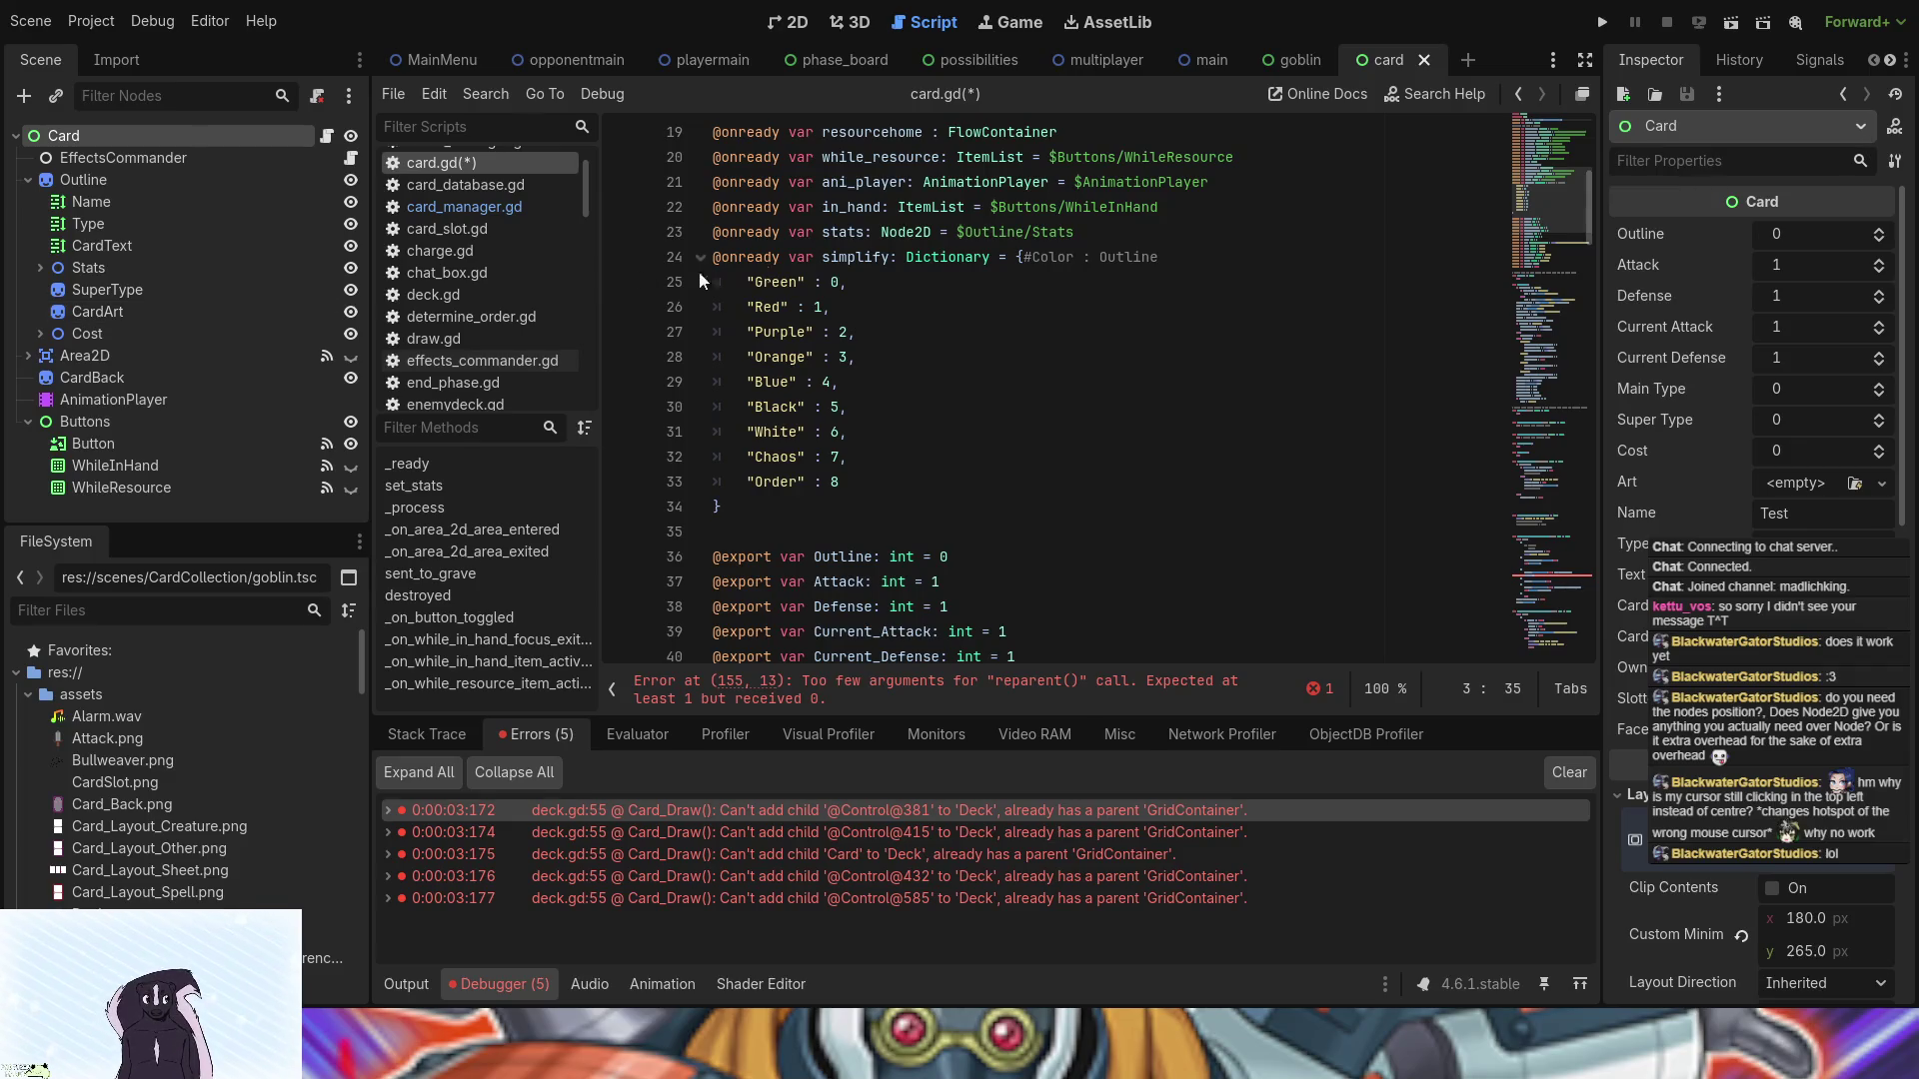
{"action": "scroll", "coordinate": [944, 302], "scroll_direction": "down", "scroll_amount": 4}
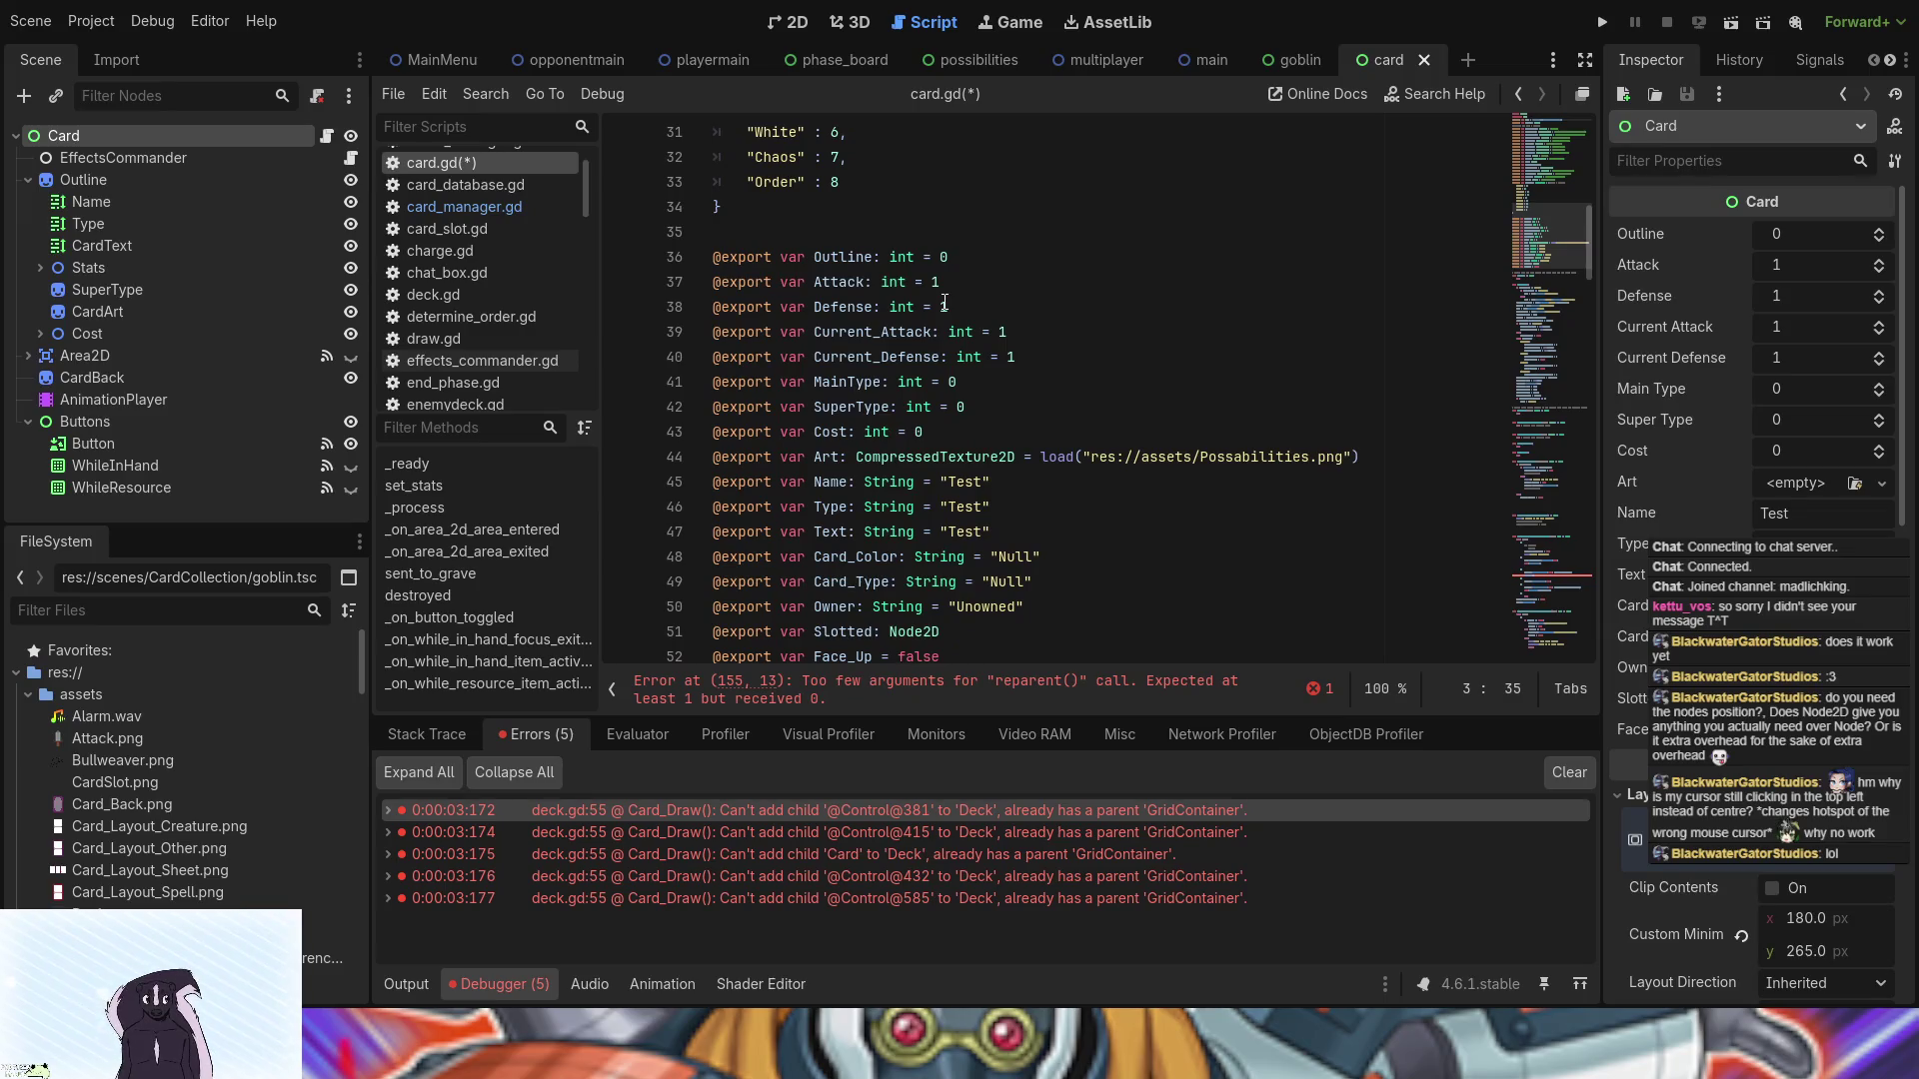
{"action": "scroll", "coordinate": [944, 304], "scroll_direction": "down", "scroll_amount": 2}
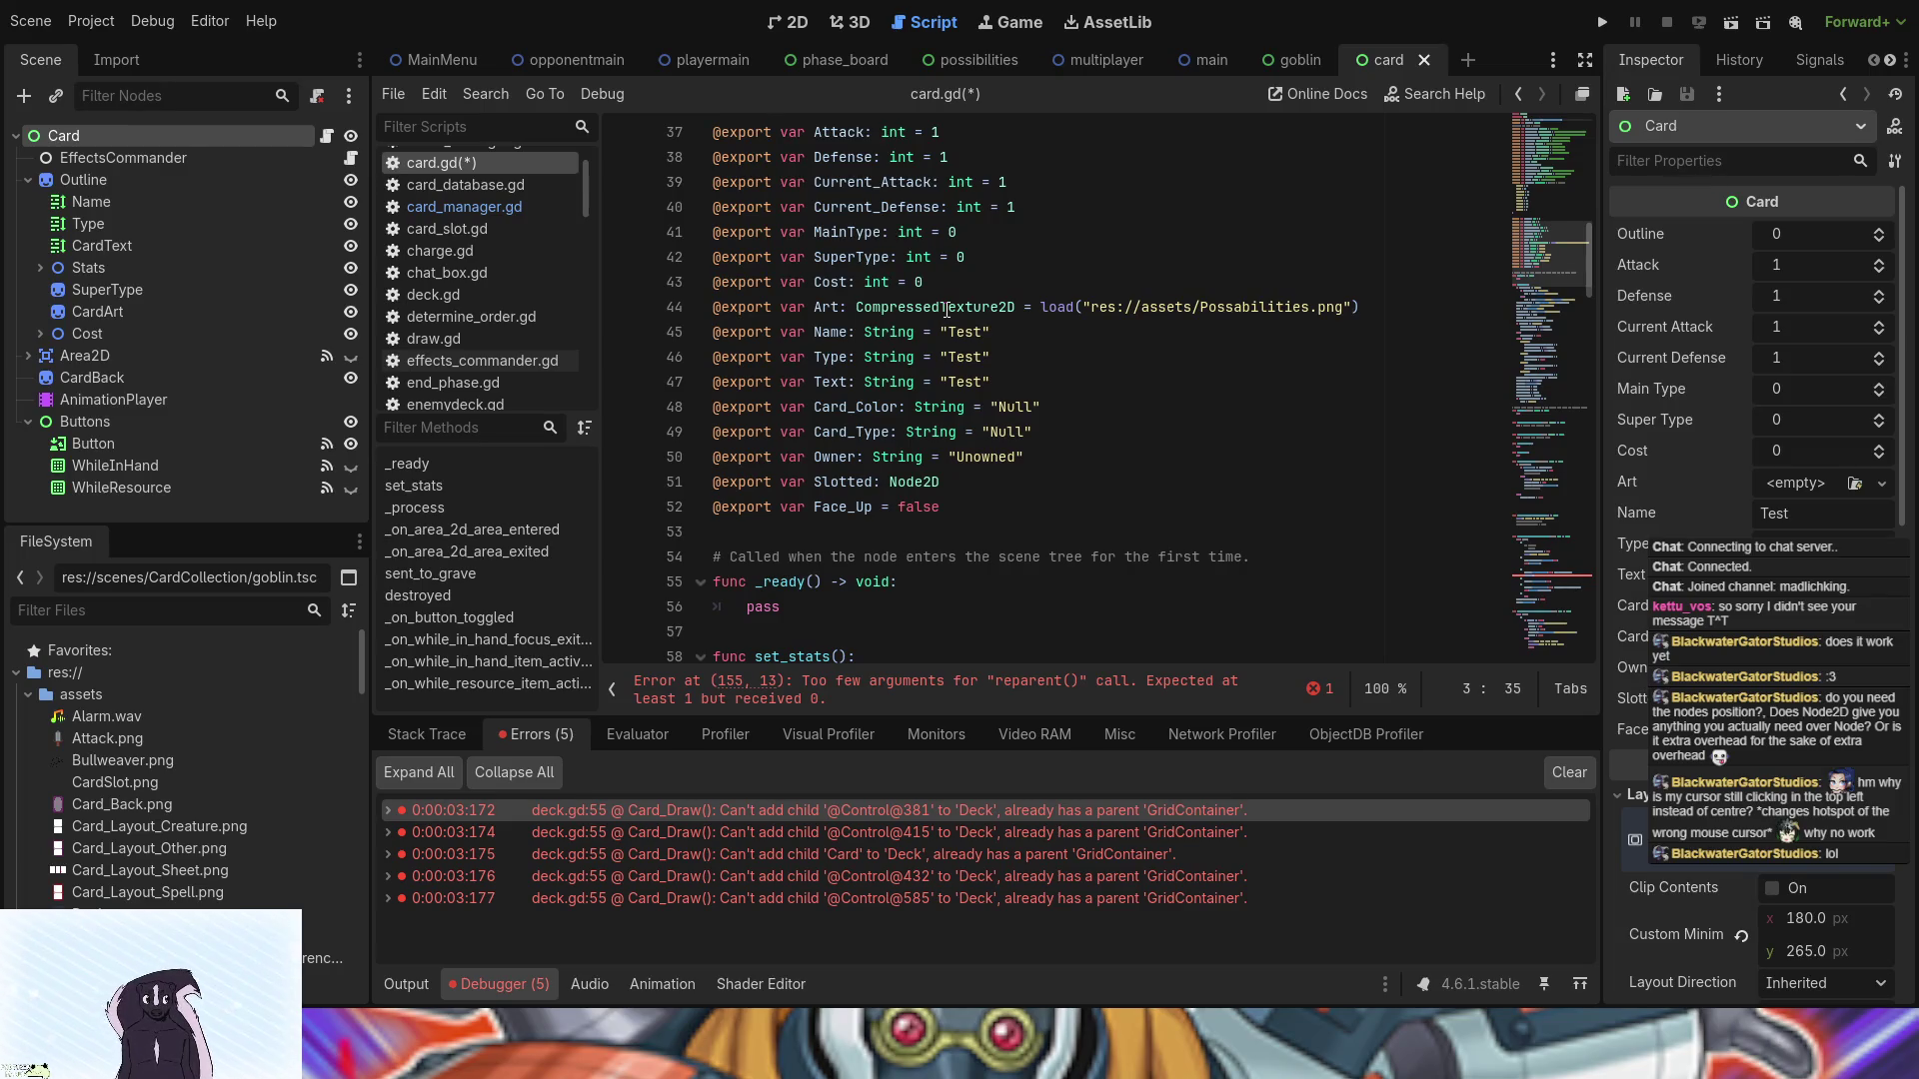
{"action": "scroll", "coordinate": [947, 310], "scroll_direction": "down", "scroll_amount": 9}
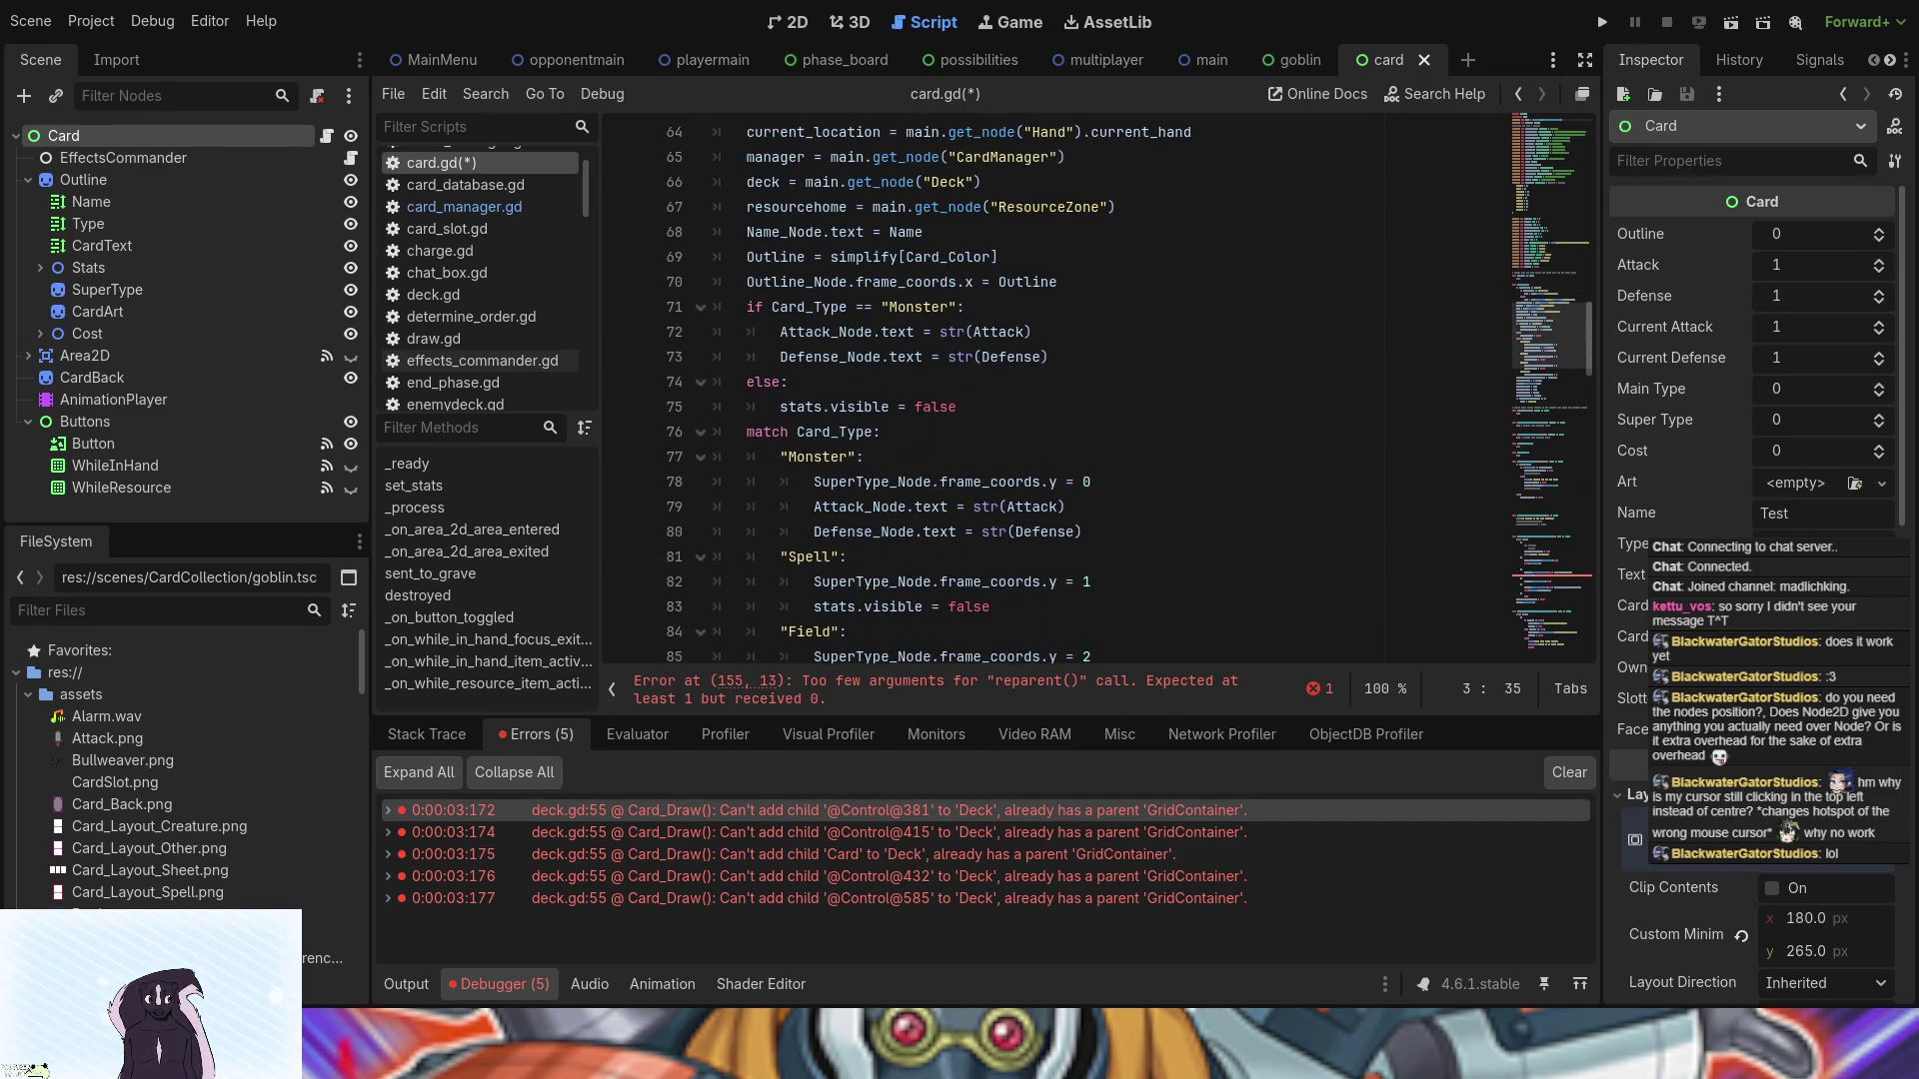
- Run the project, click Start Game, then stop it with F8, exposing the line 155 parser error
{"action": "left_click", "coordinate": [1601, 22]}
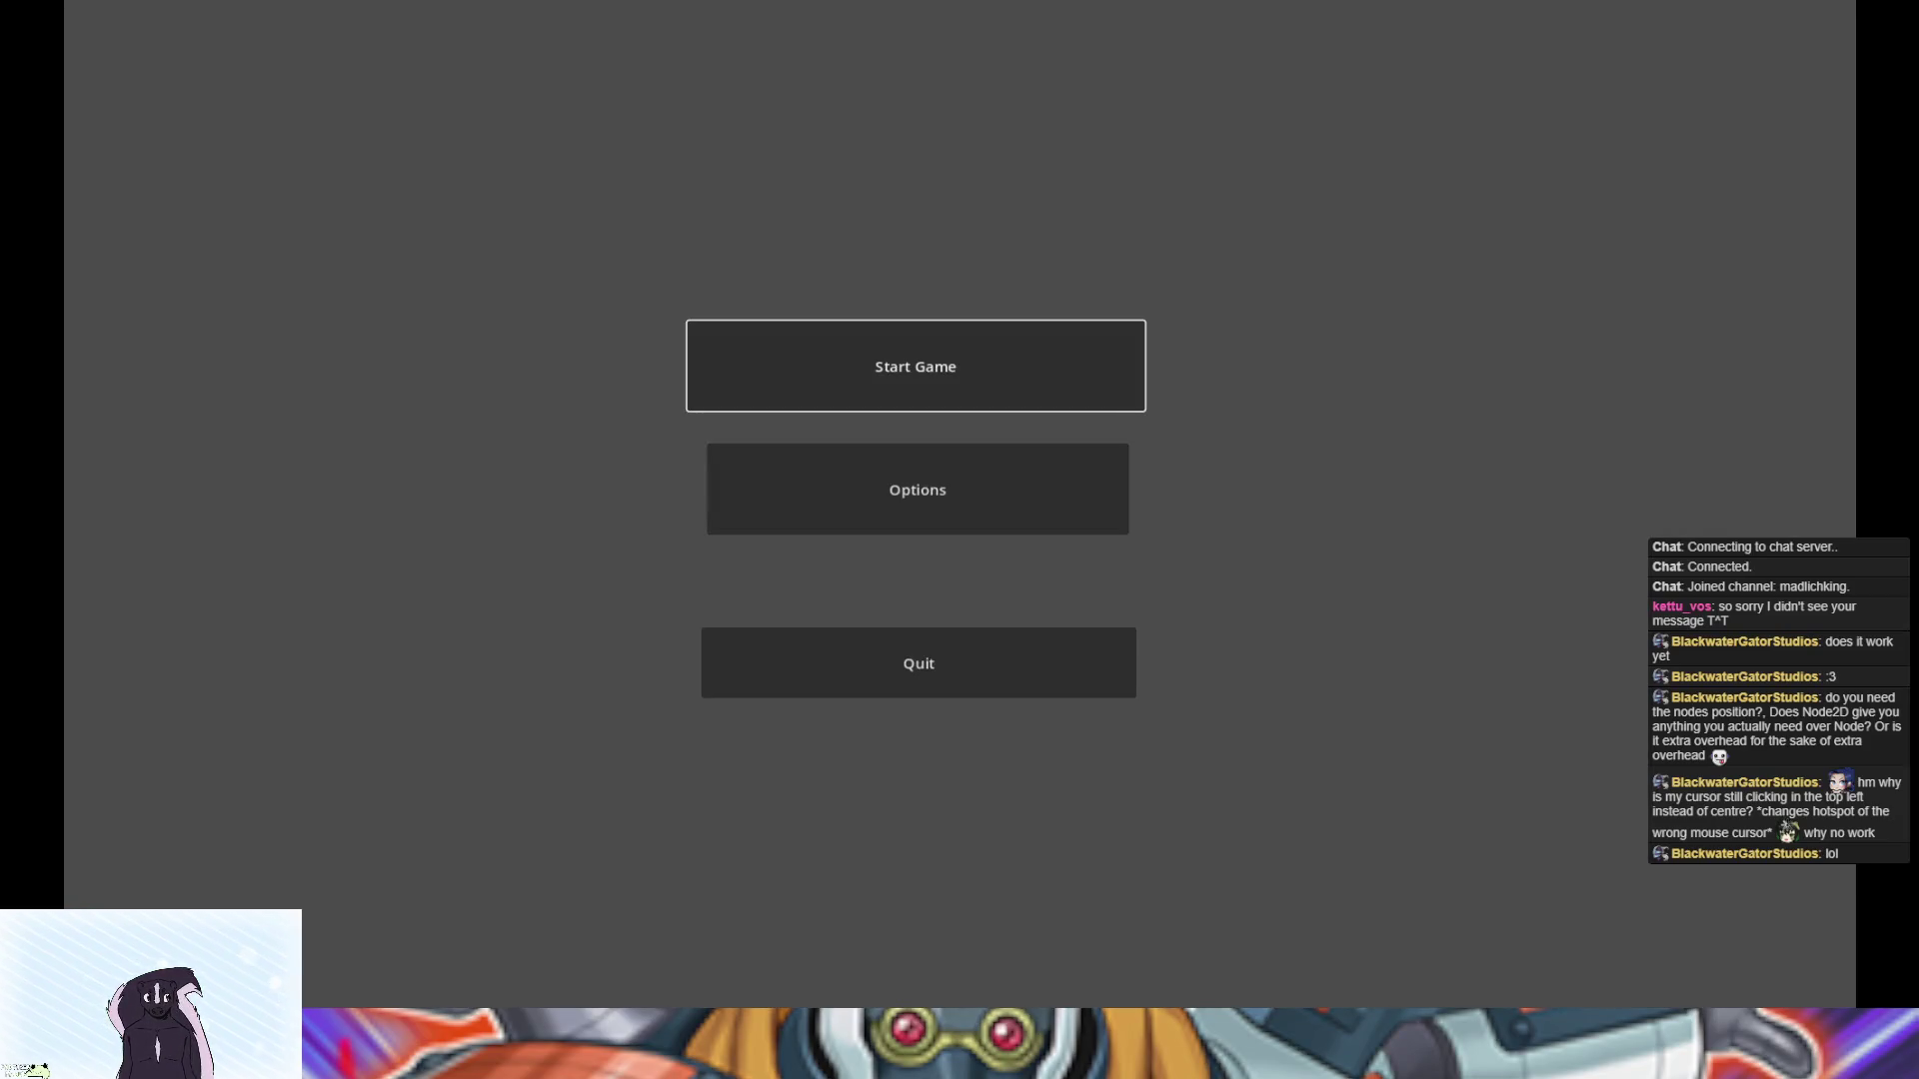
{"action": "left_click", "coordinate": [1016, 391]}
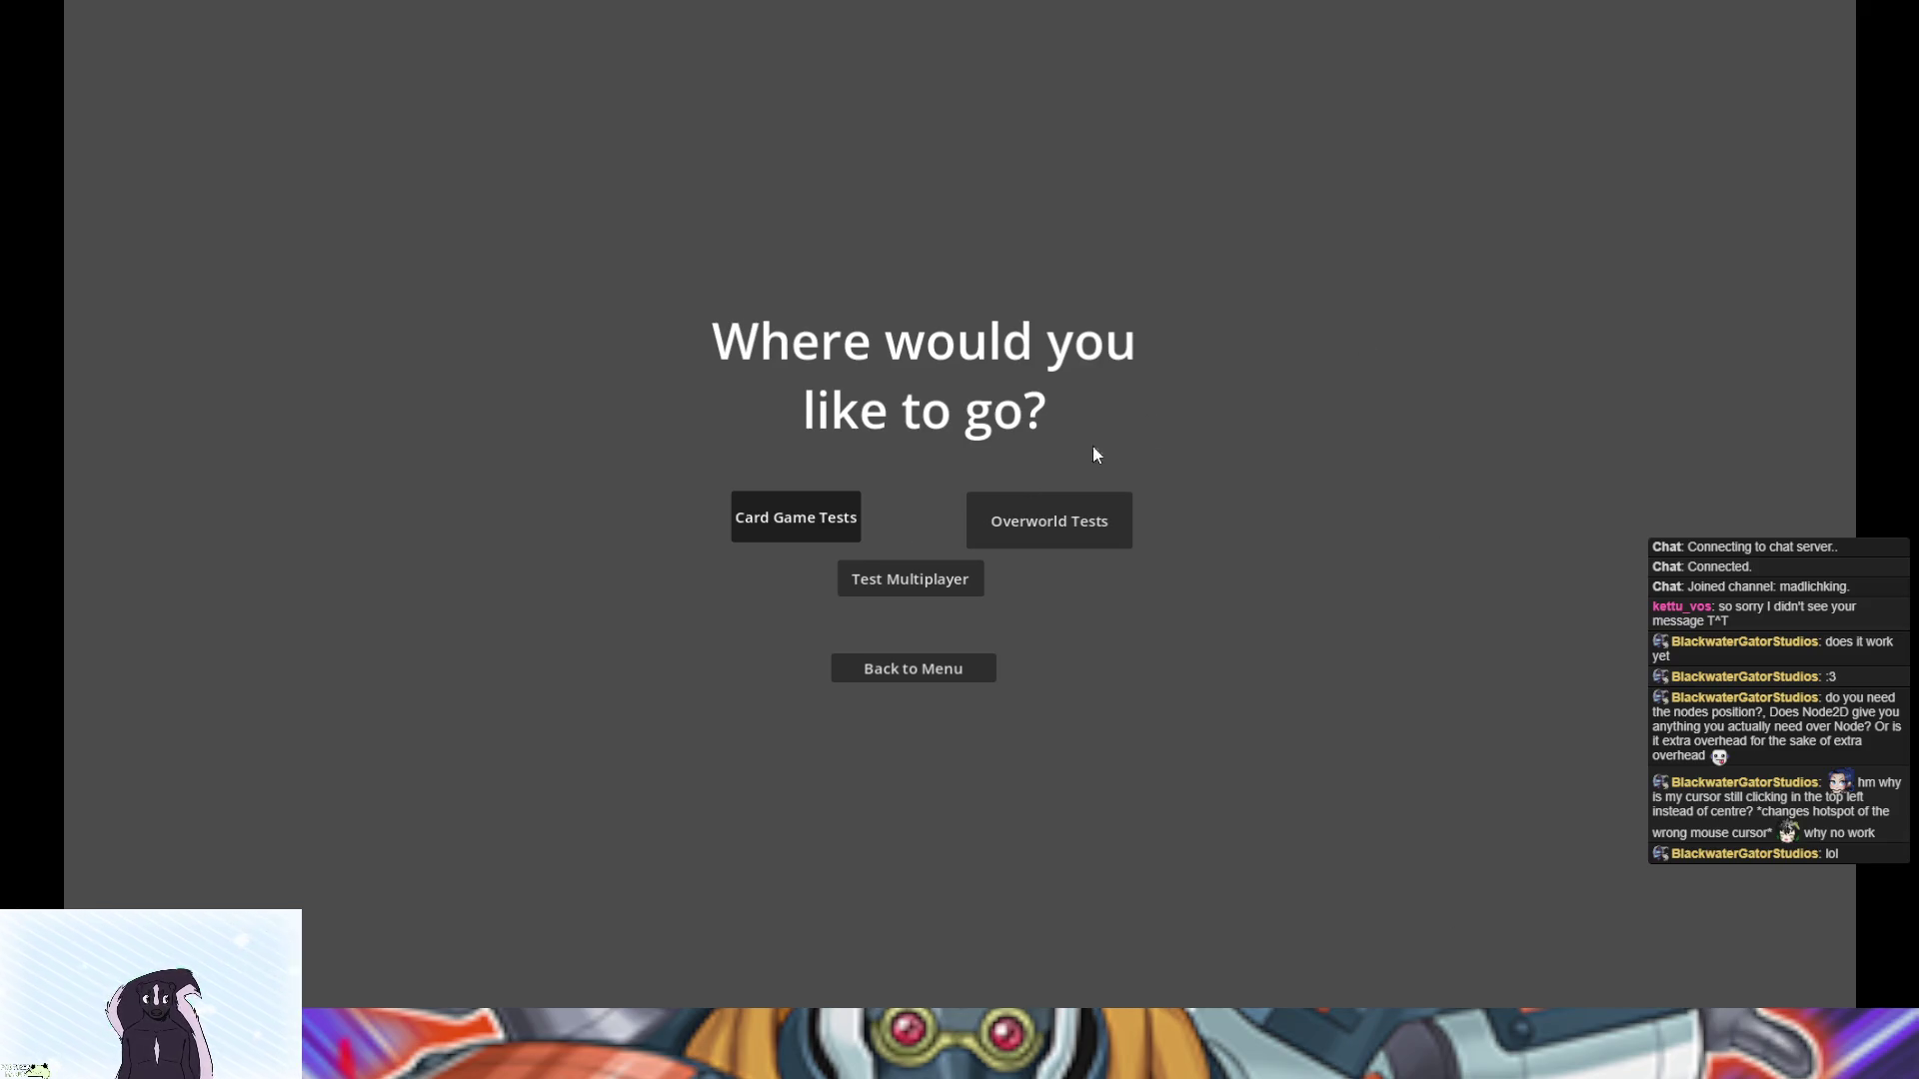
{"action": "key", "text": "F8"}
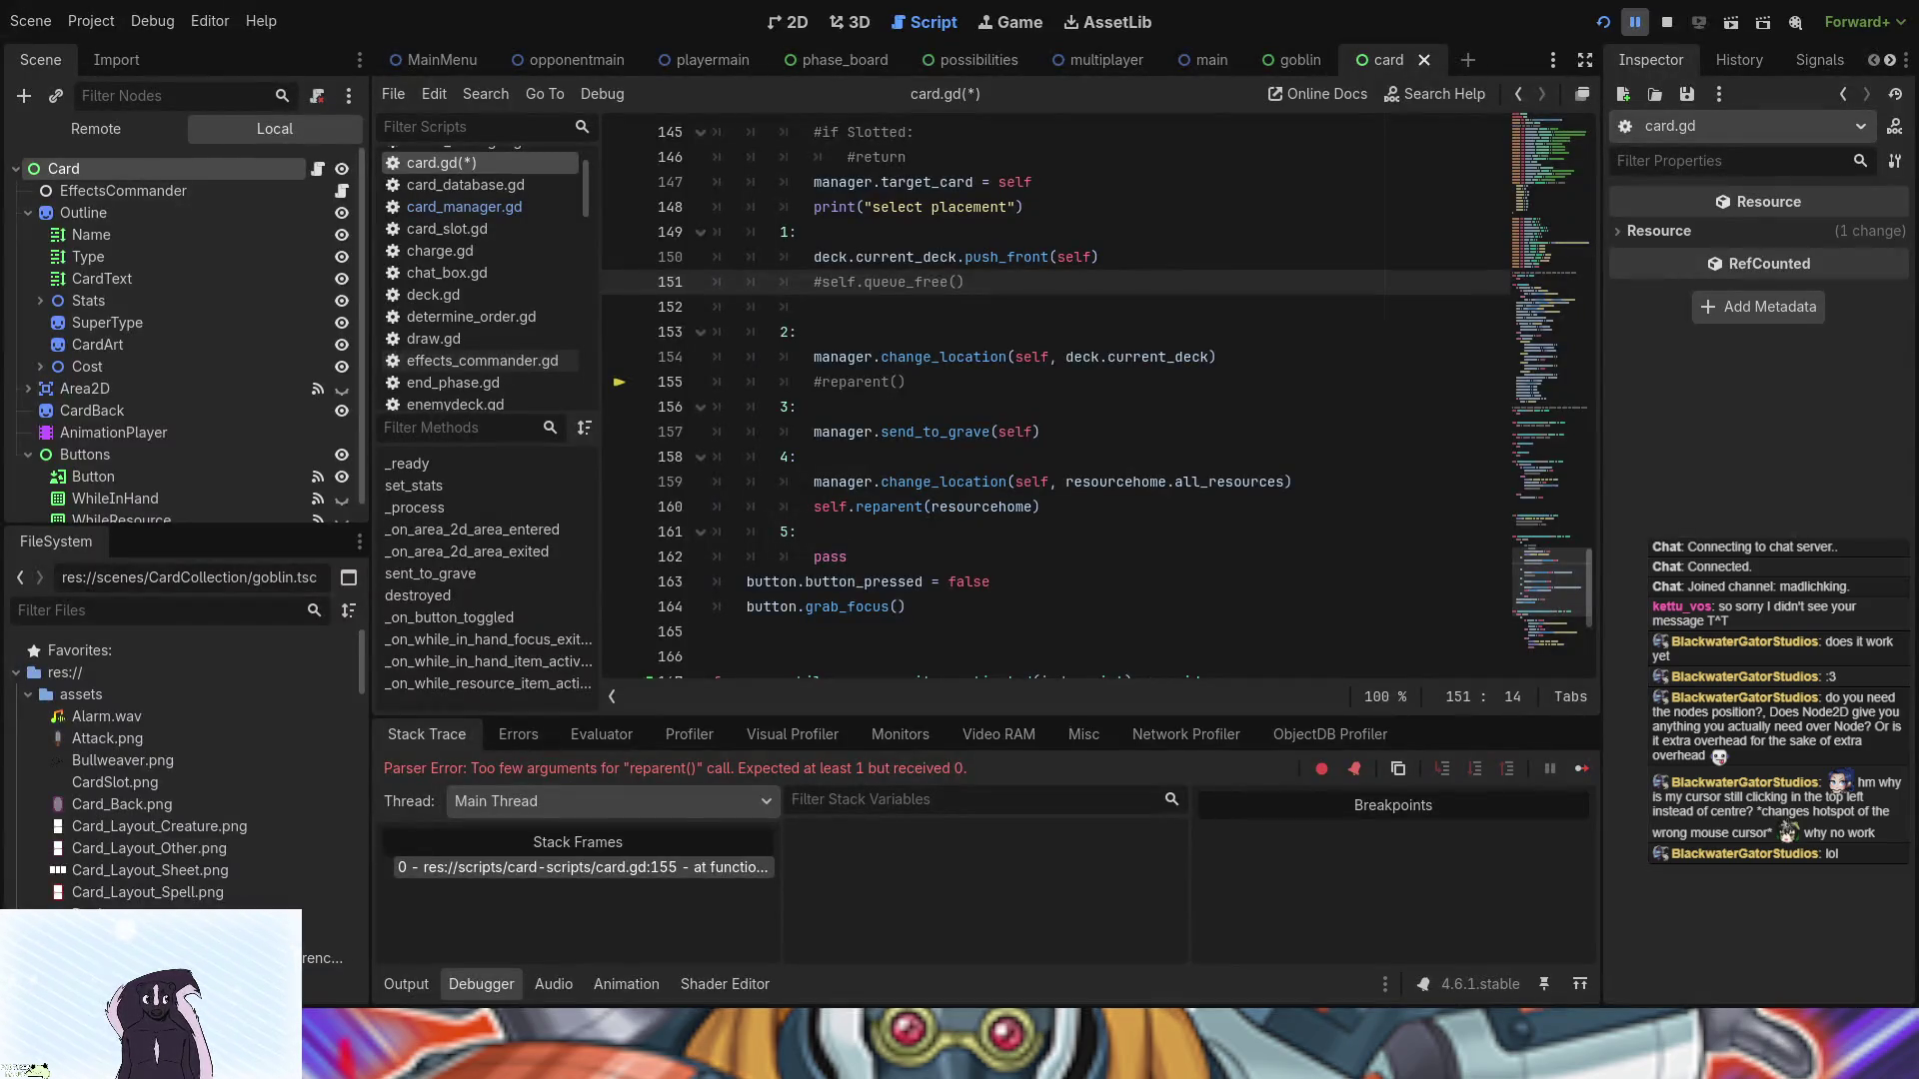
- Relaunch with F5, open Card Game Tests, and move the Small Terror card out of the hand
{"action": "key", "text": "F5"}
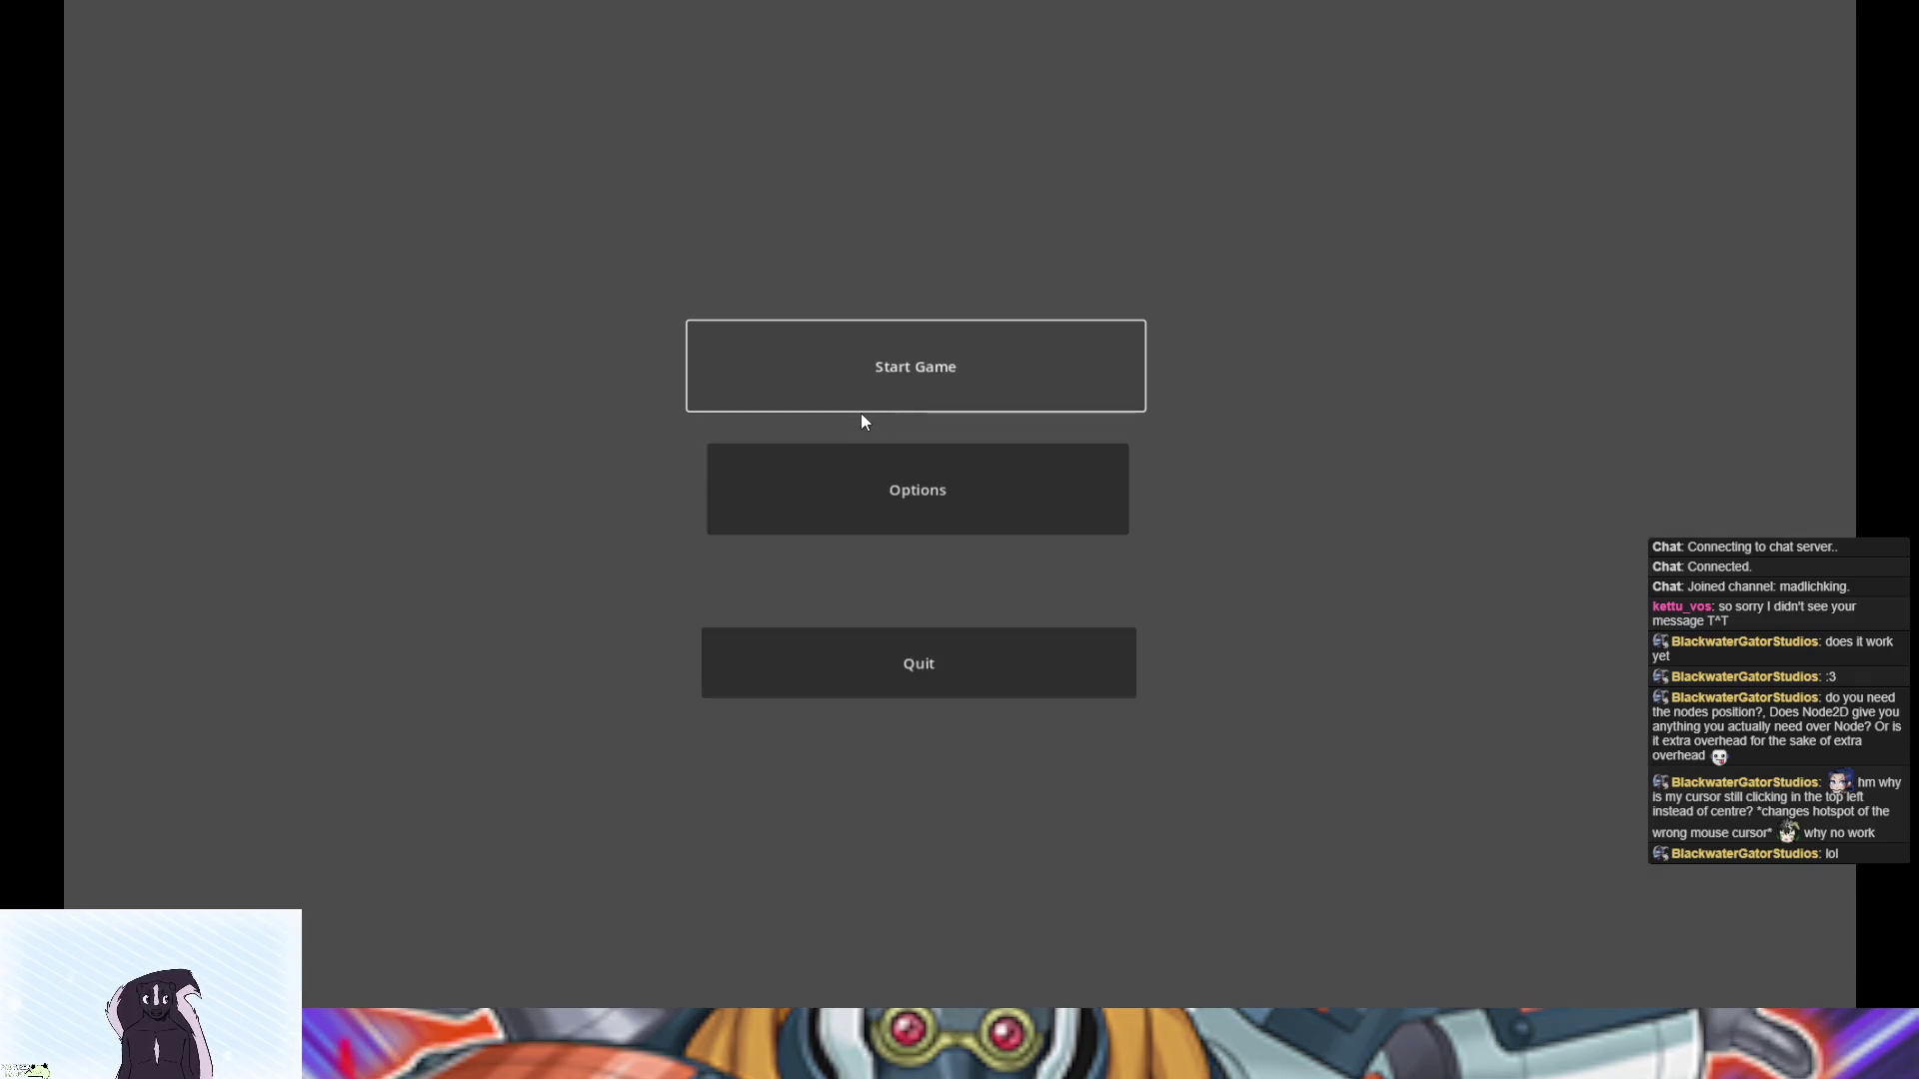
{"action": "left_click", "coordinate": [812, 380]}
{"action": "left_click", "coordinate": [759, 519]}
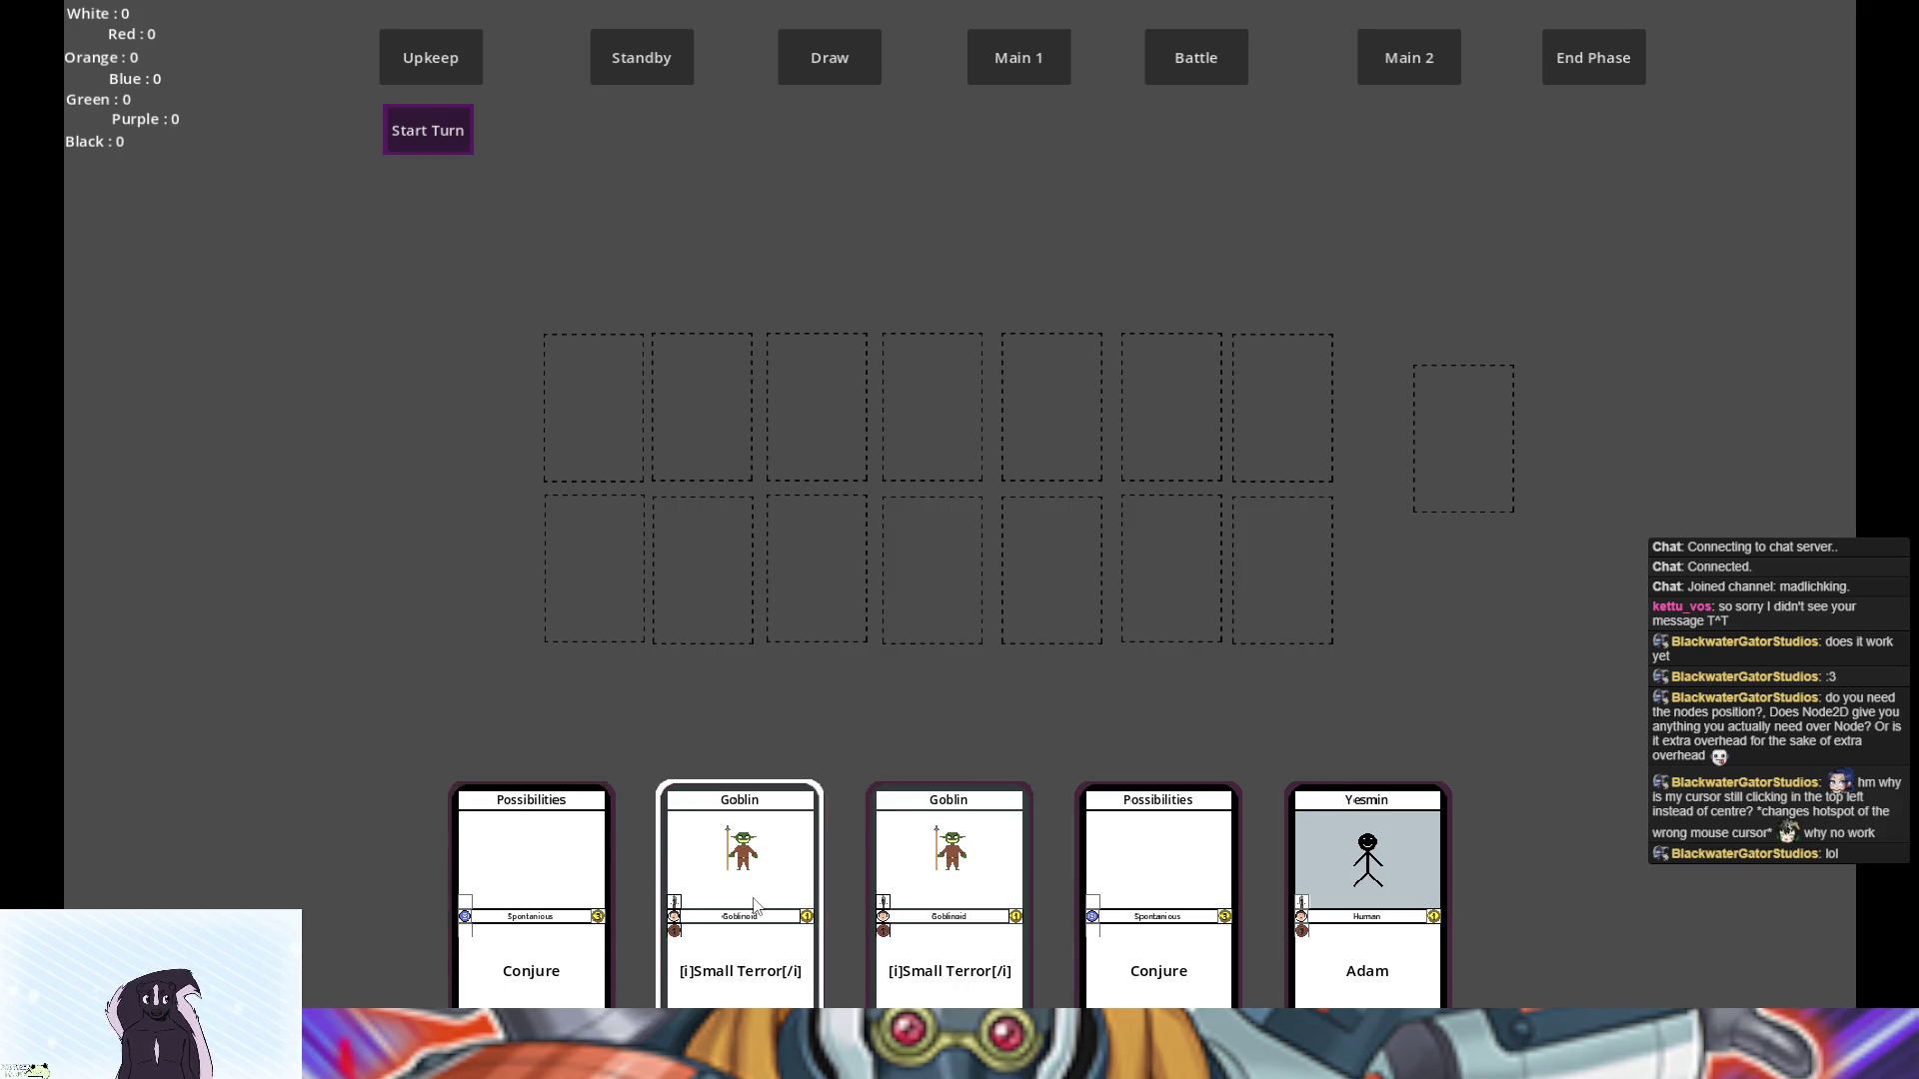
{"action": "left_click", "coordinate": [587, 805]}
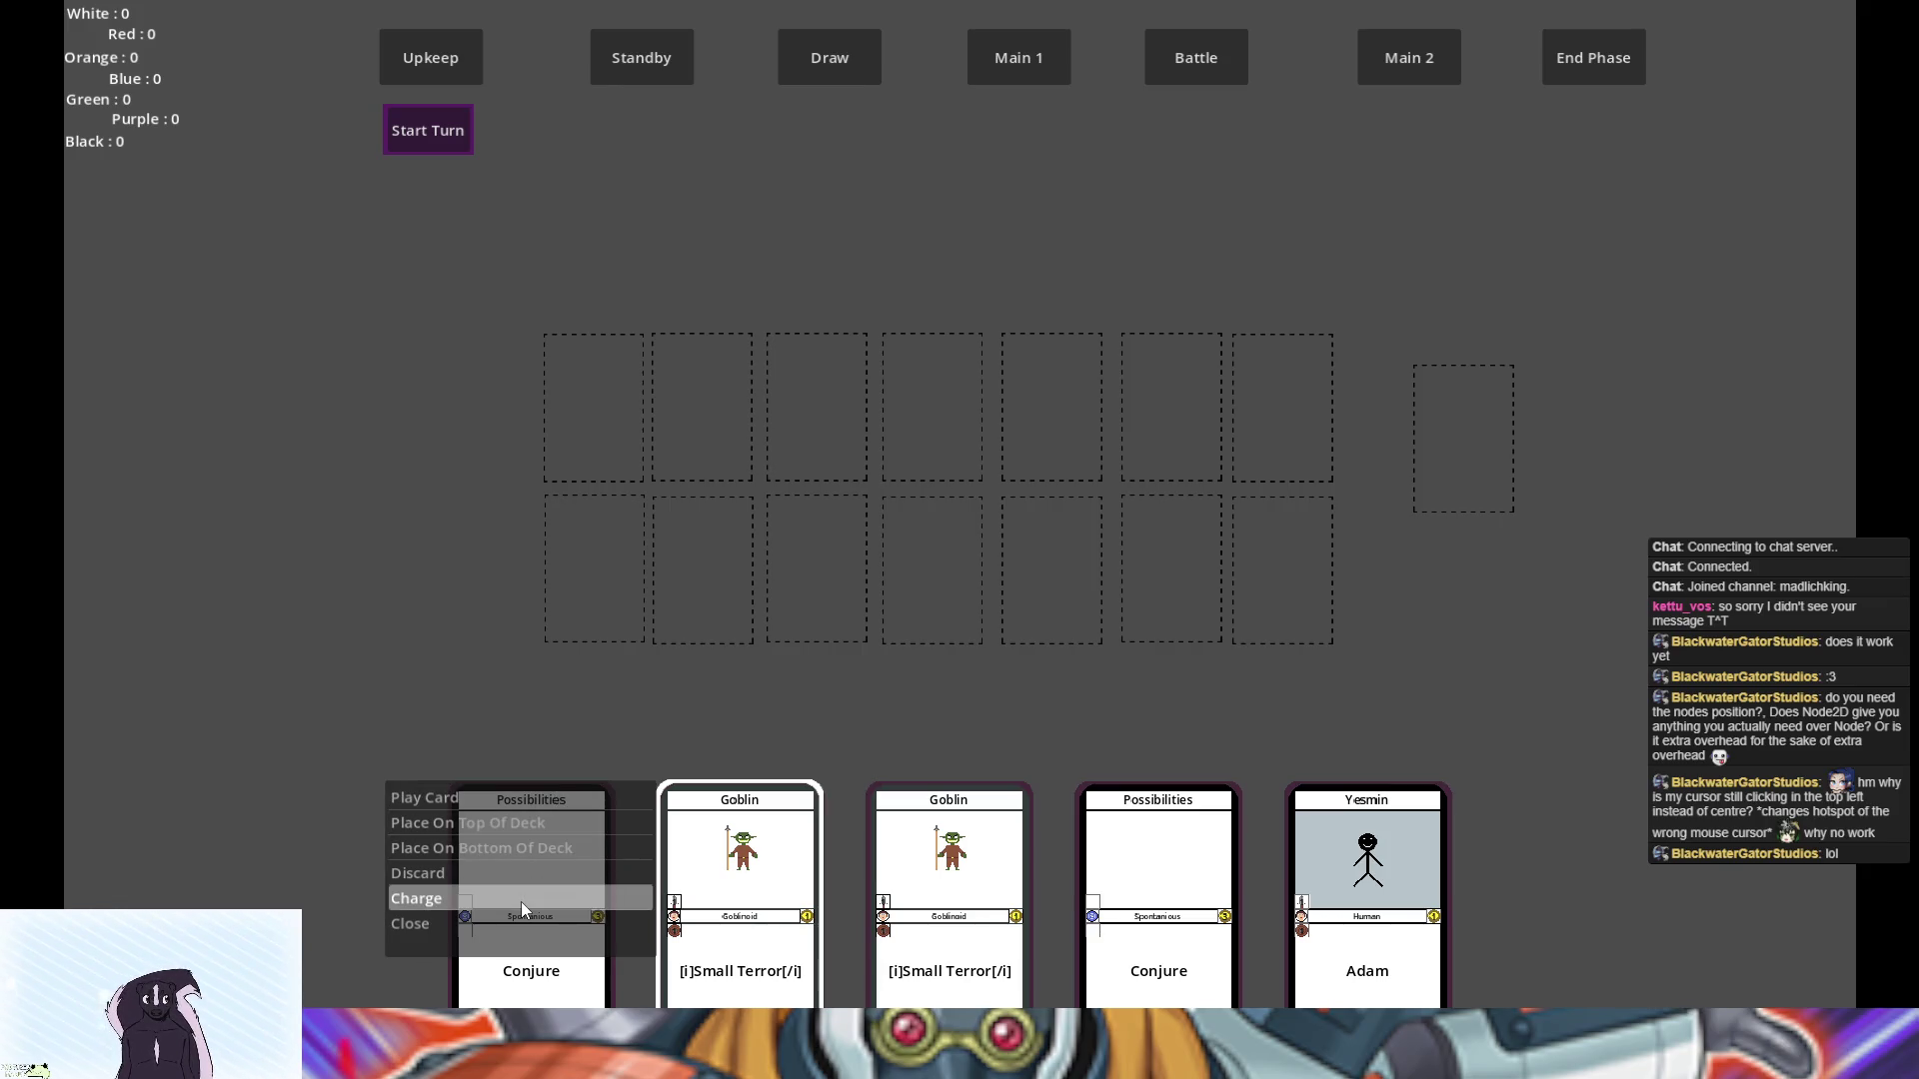
{"action": "left_click", "coordinate": [398, 898]}
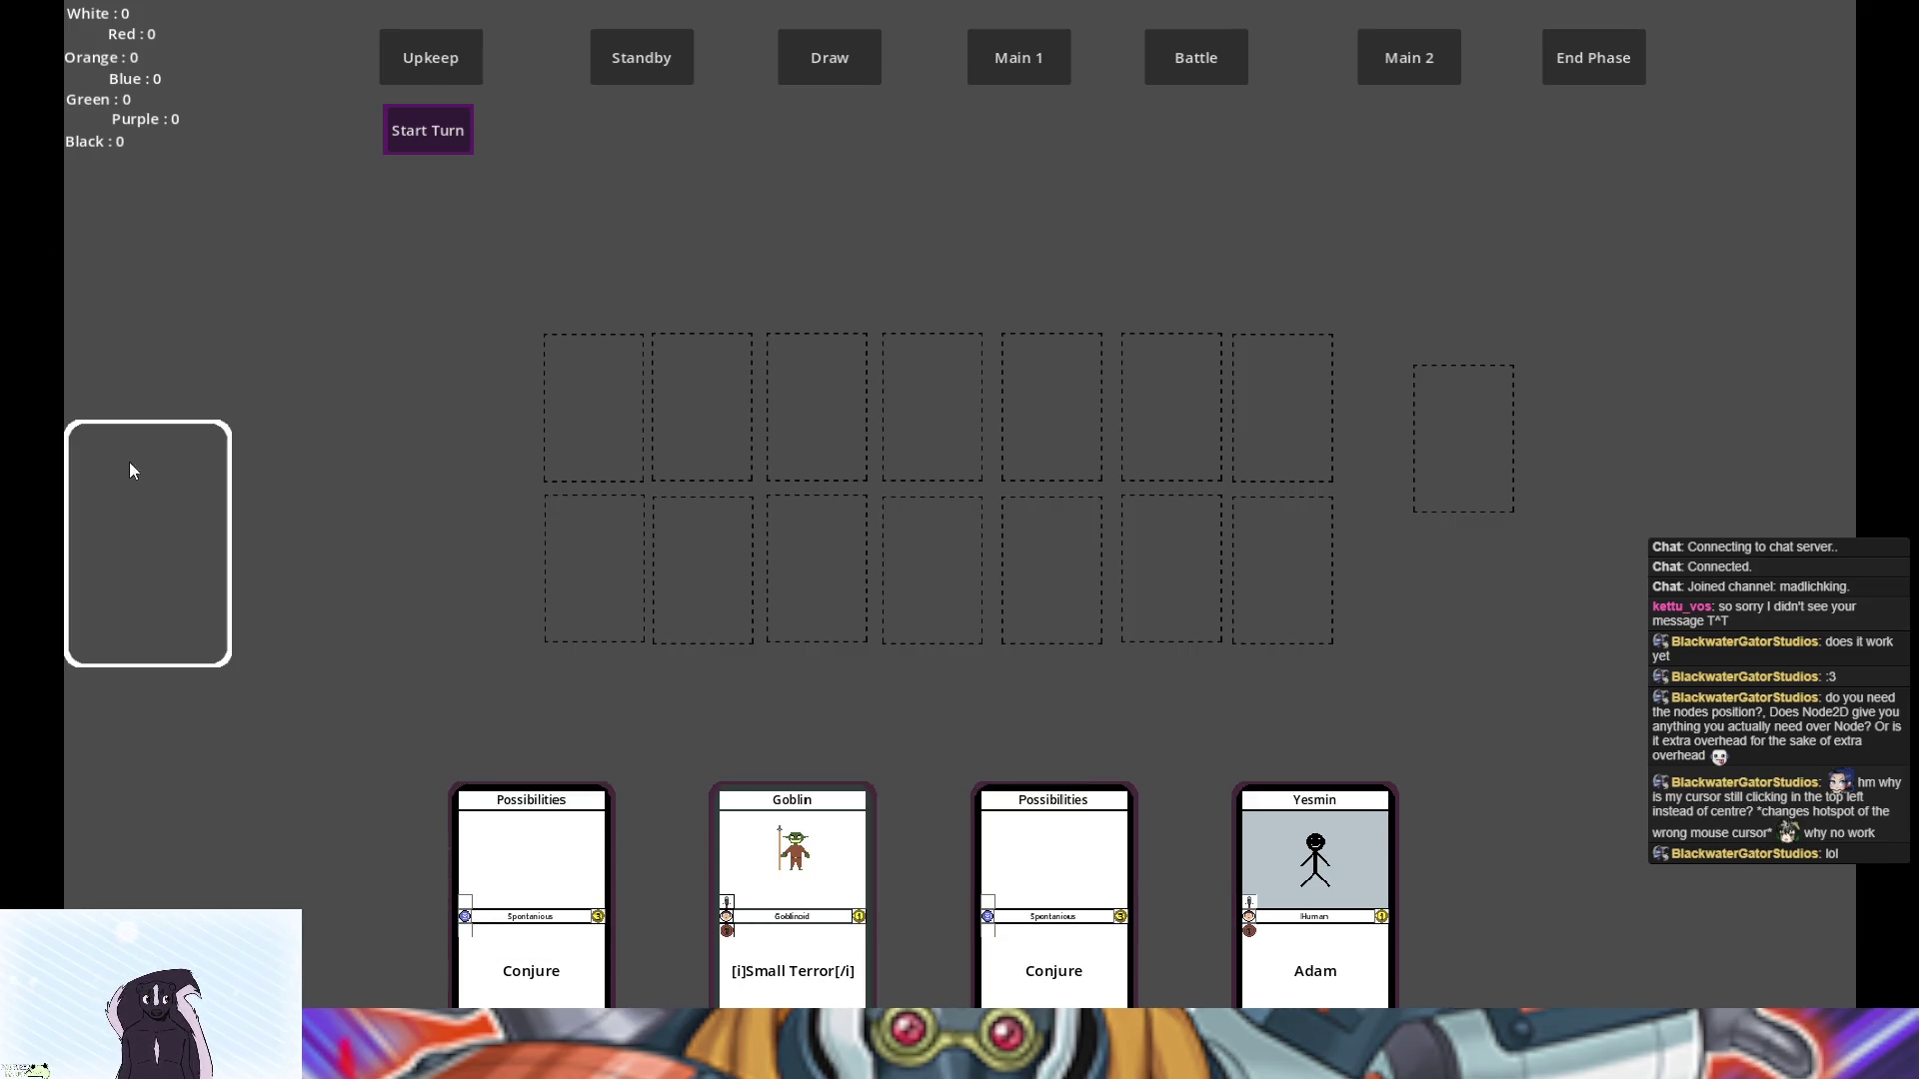
- Flip the moved Goblin card face-up, then stop the game with F8
{"action": "left_click", "coordinate": [132, 479]}
{"action": "left_click", "coordinate": [411, 90]}
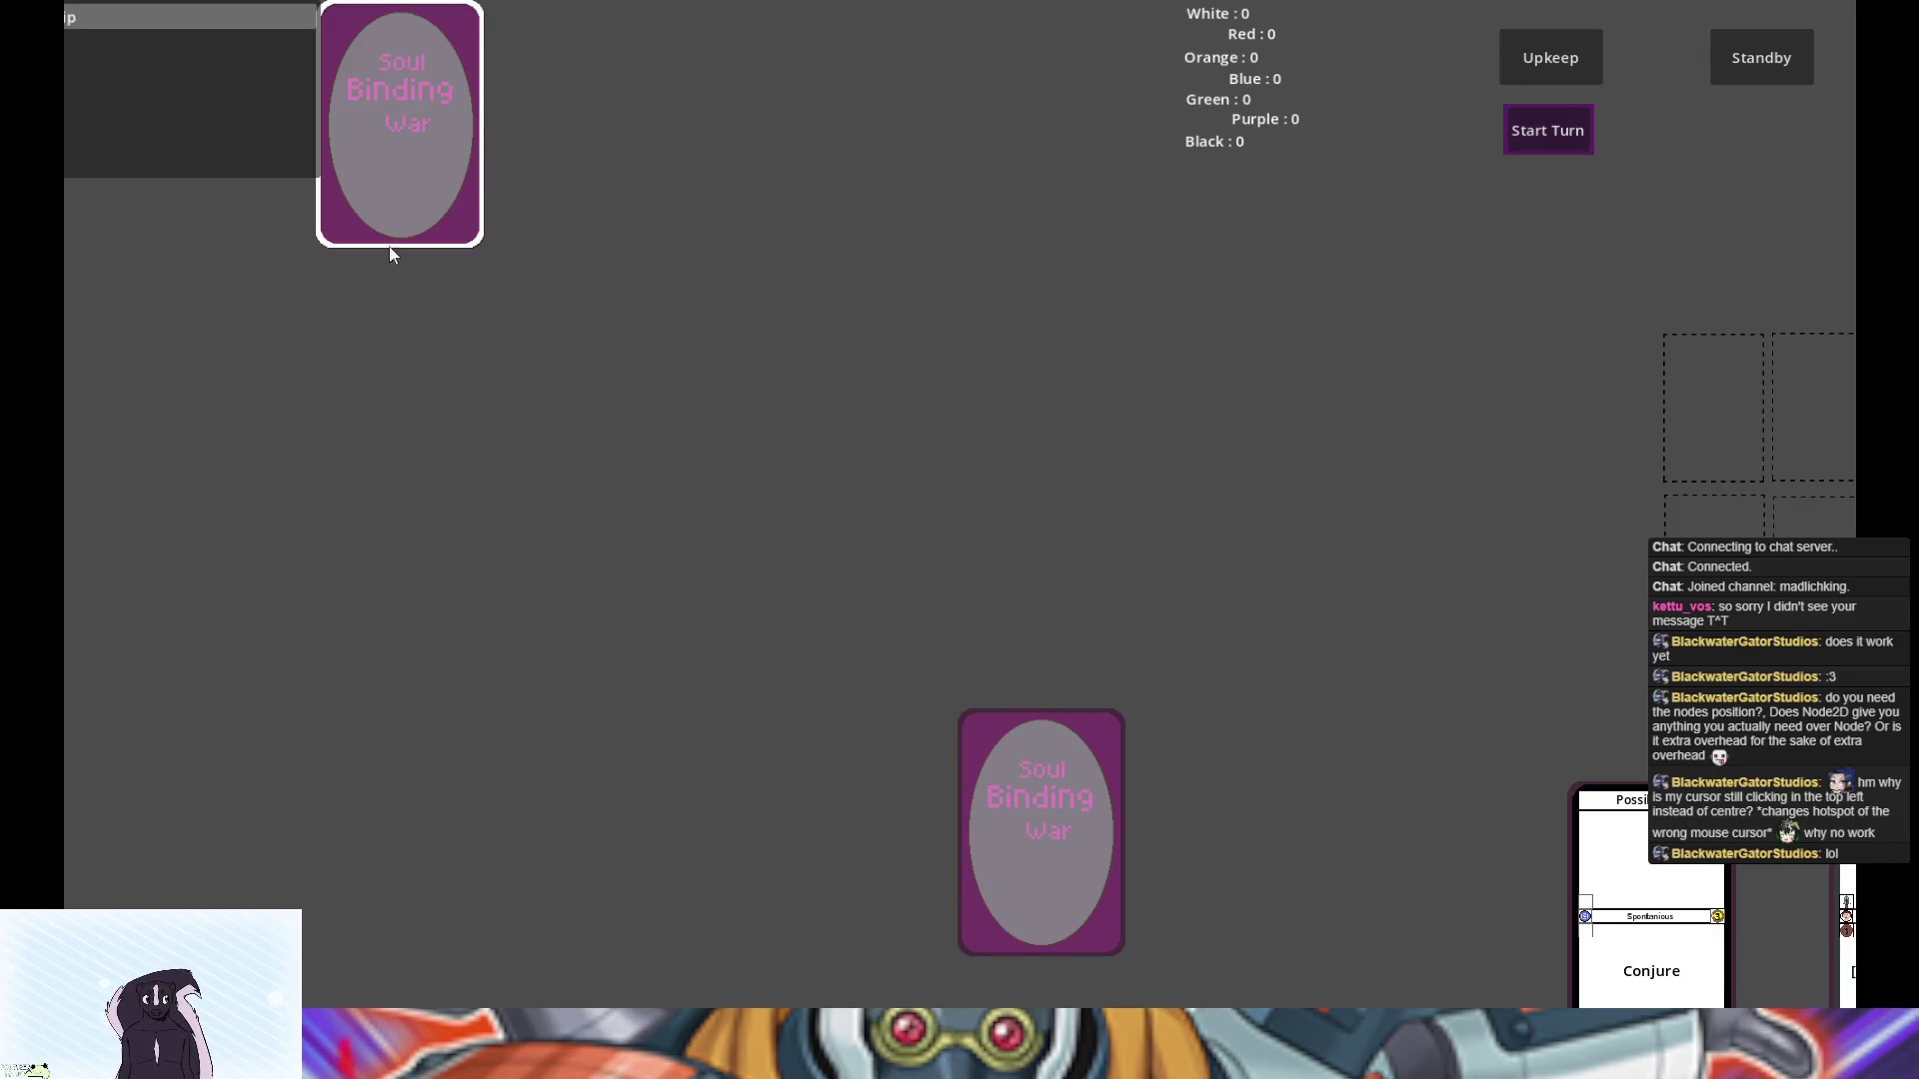
{"action": "left_click", "coordinate": [185, 25]}
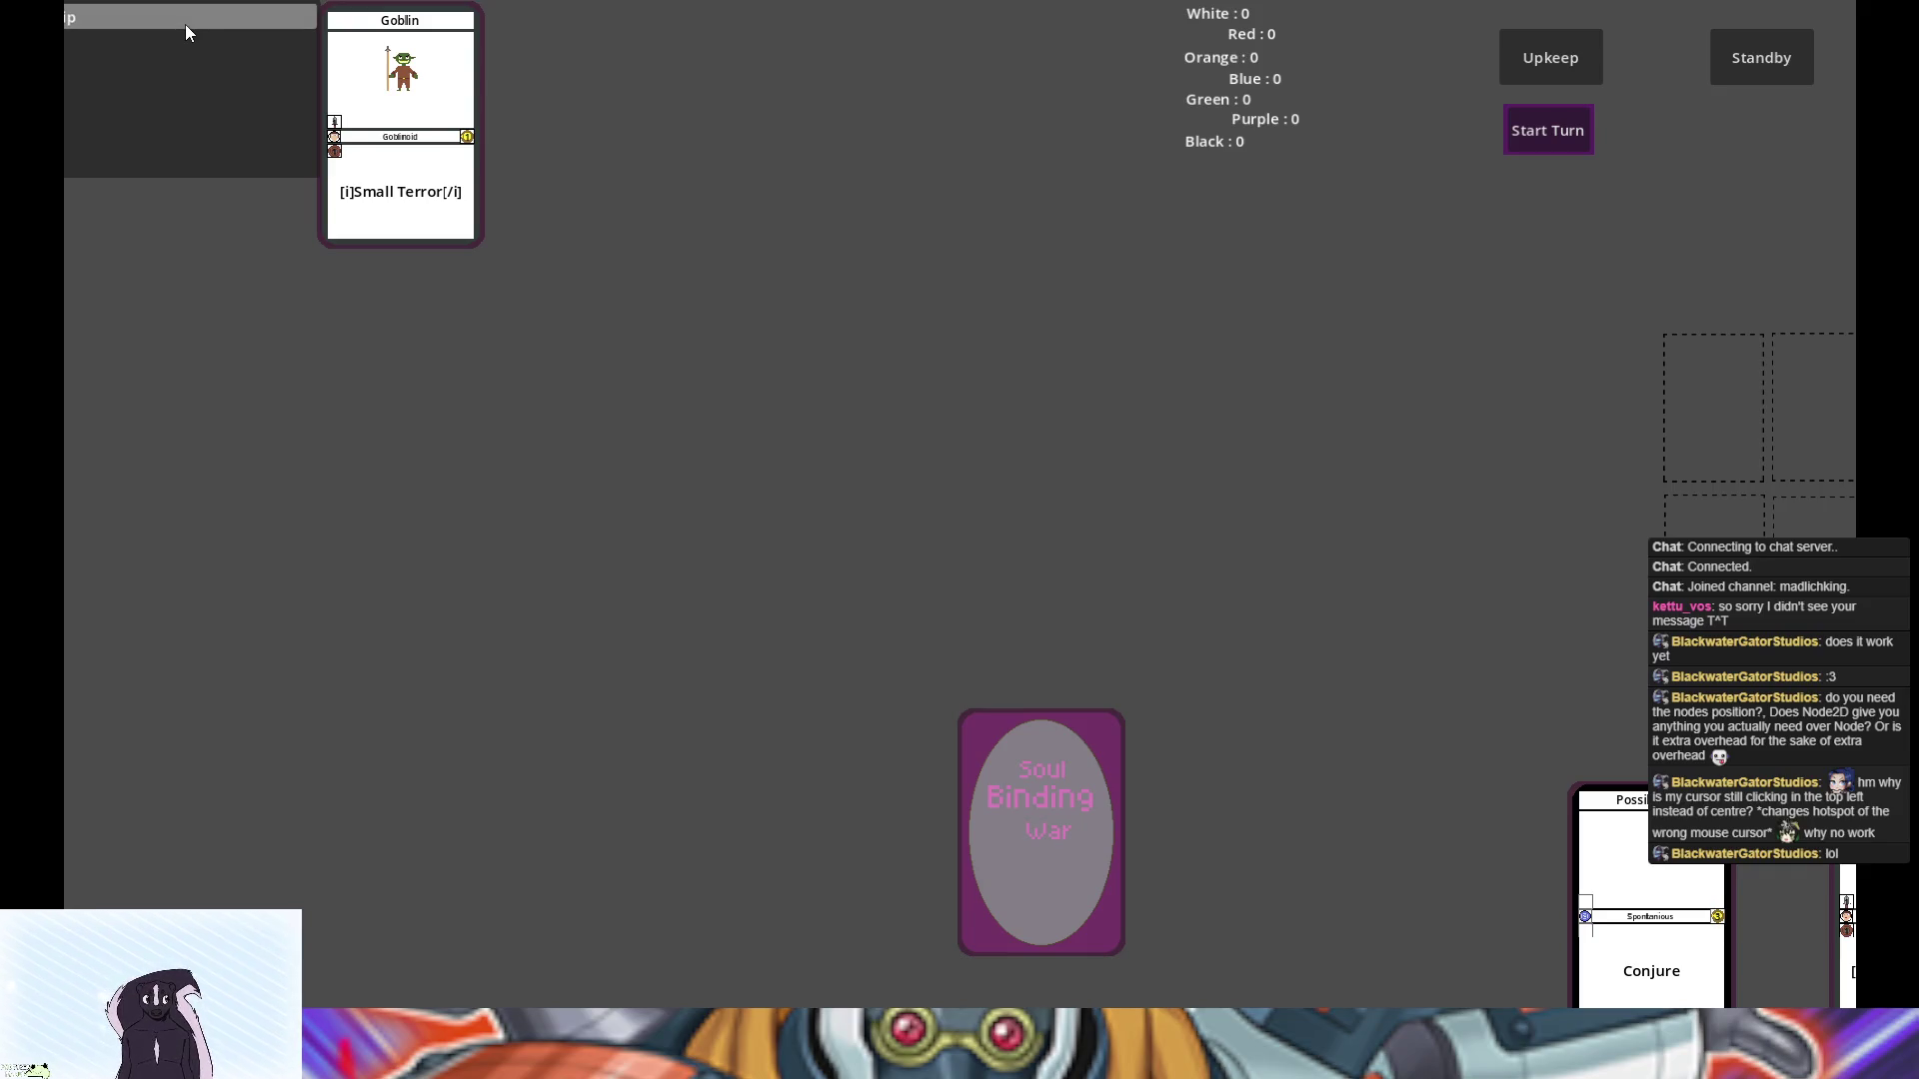
{"action": "key", "text": "F8"}
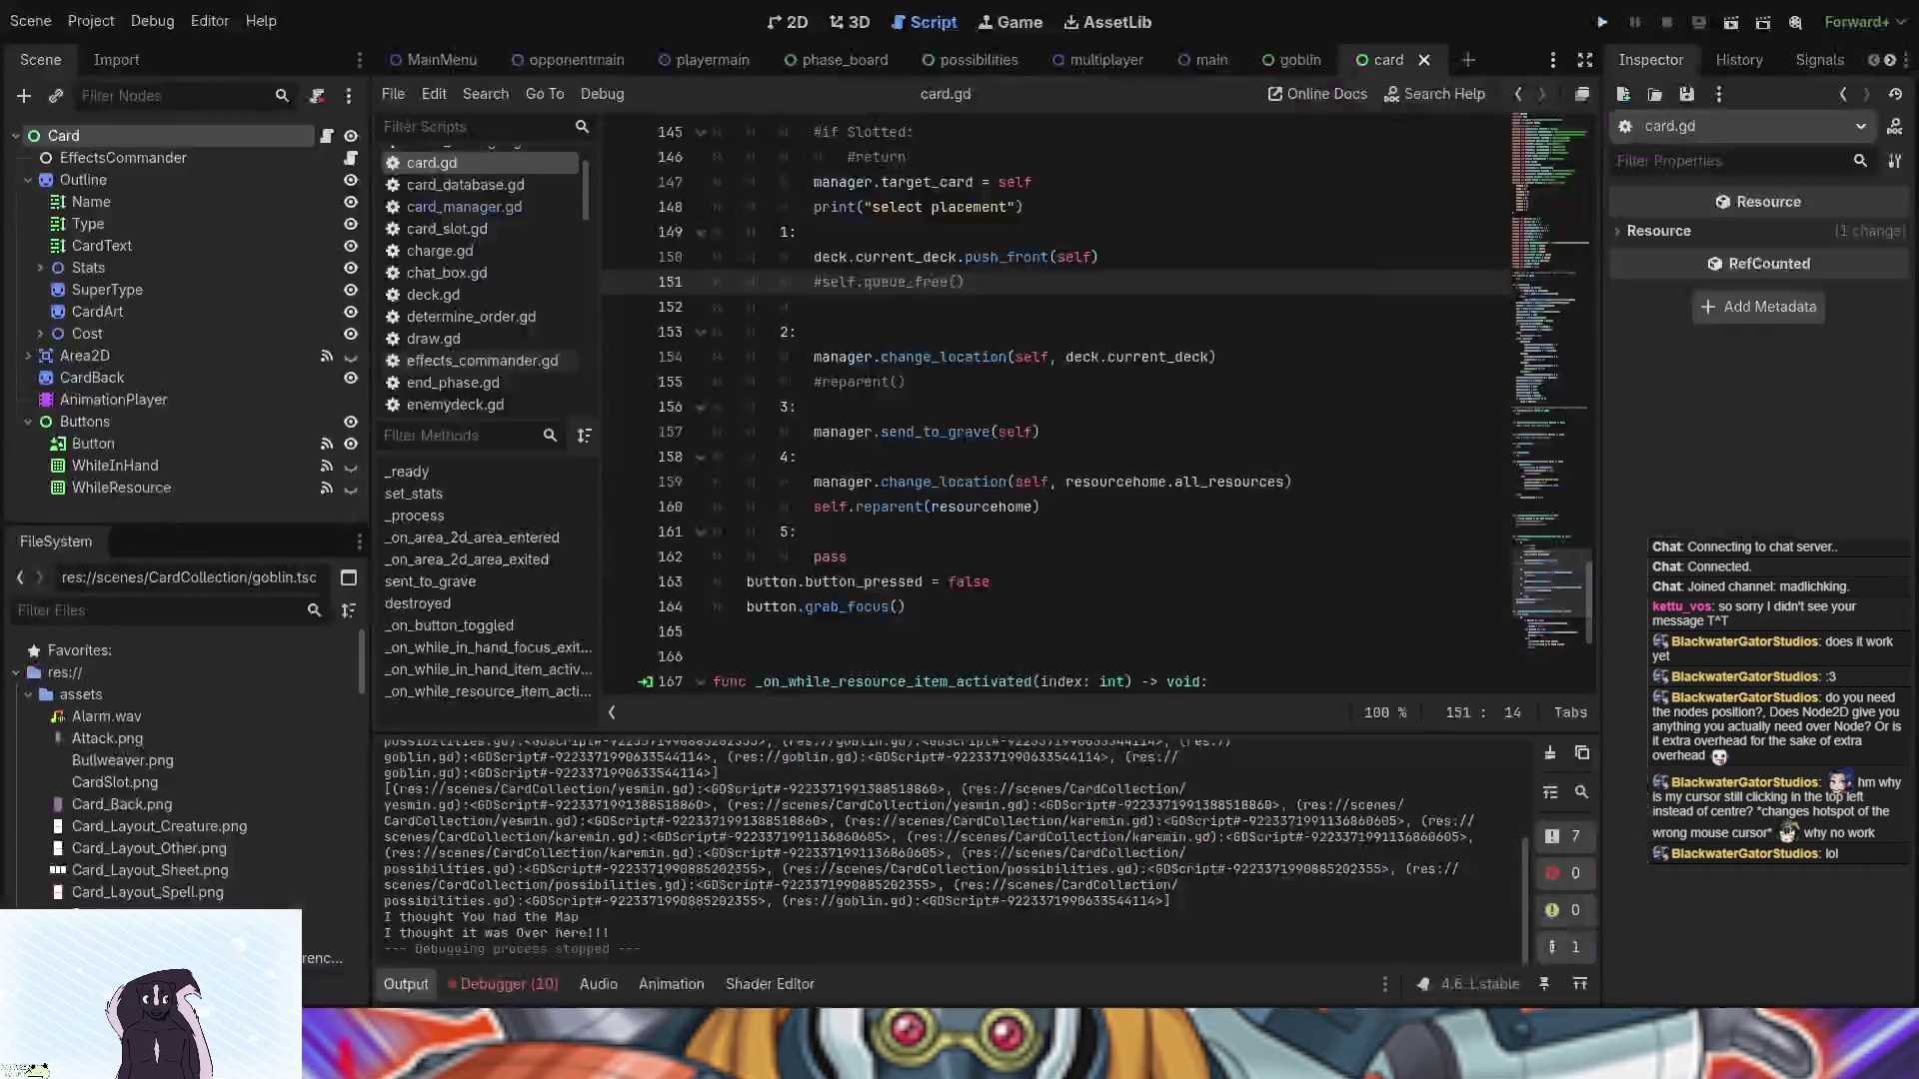